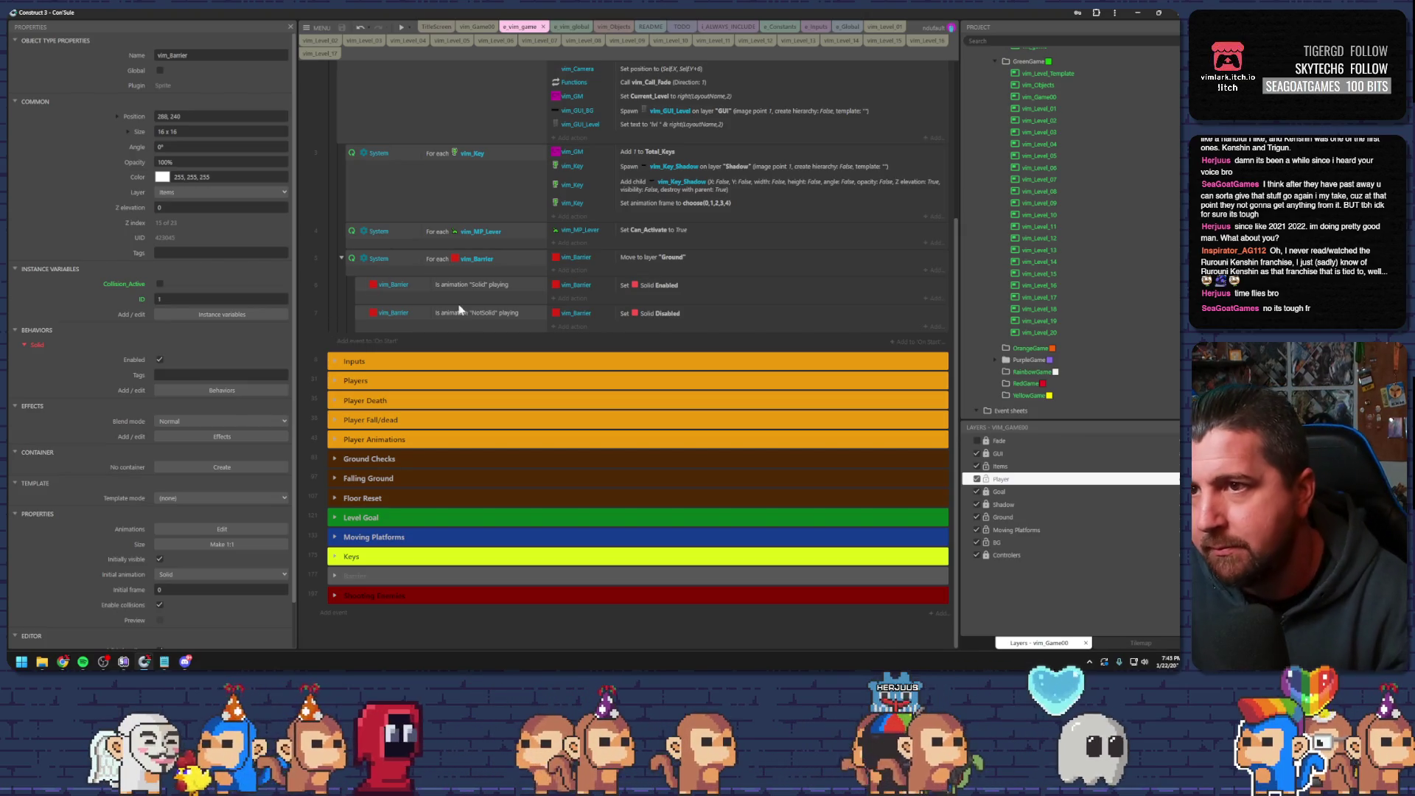
- Inspect the Solid and NotSolid conditions in events 6 and 7, adding no new event
{"action": "left_click", "coordinate": [476, 318]}
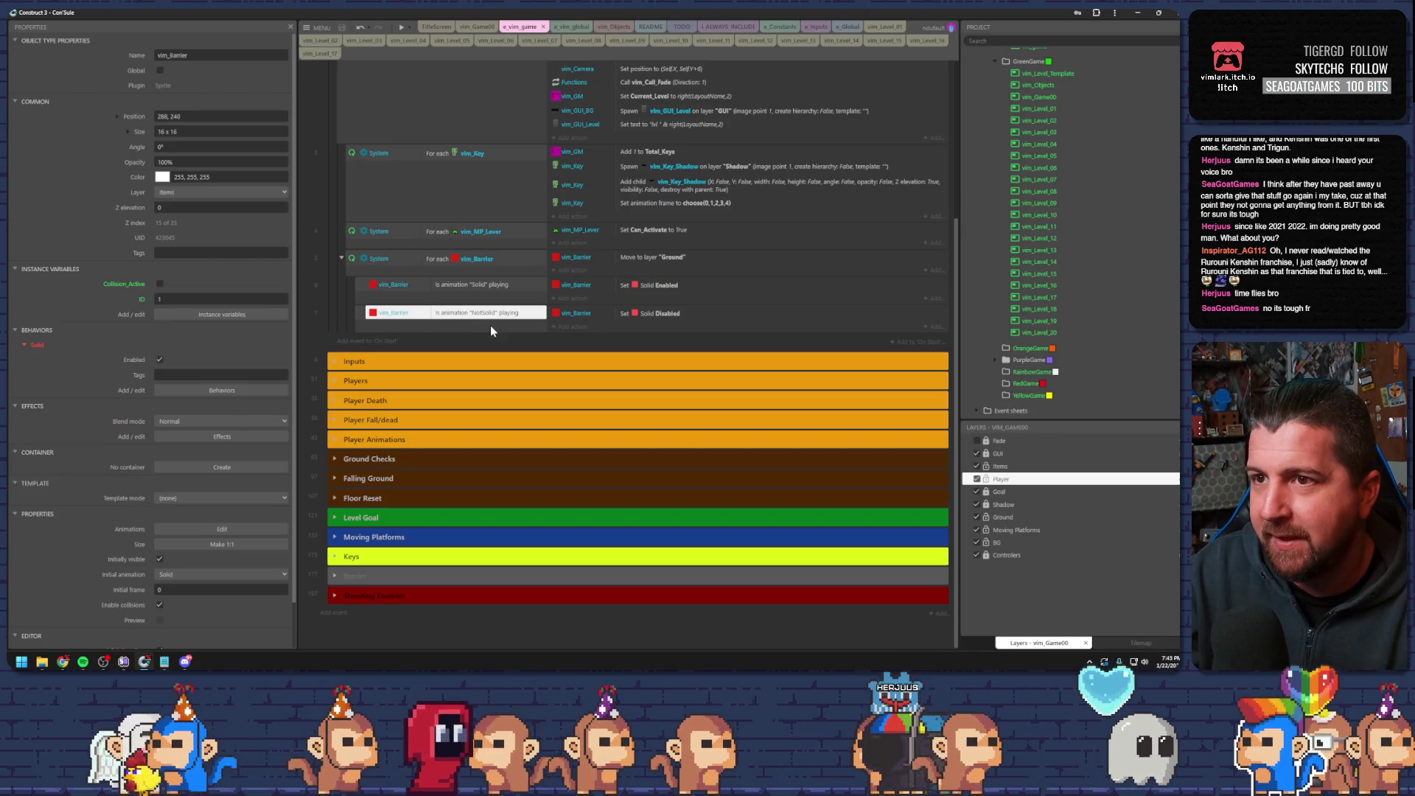
{"action": "left_click", "coordinate": [412, 322]}
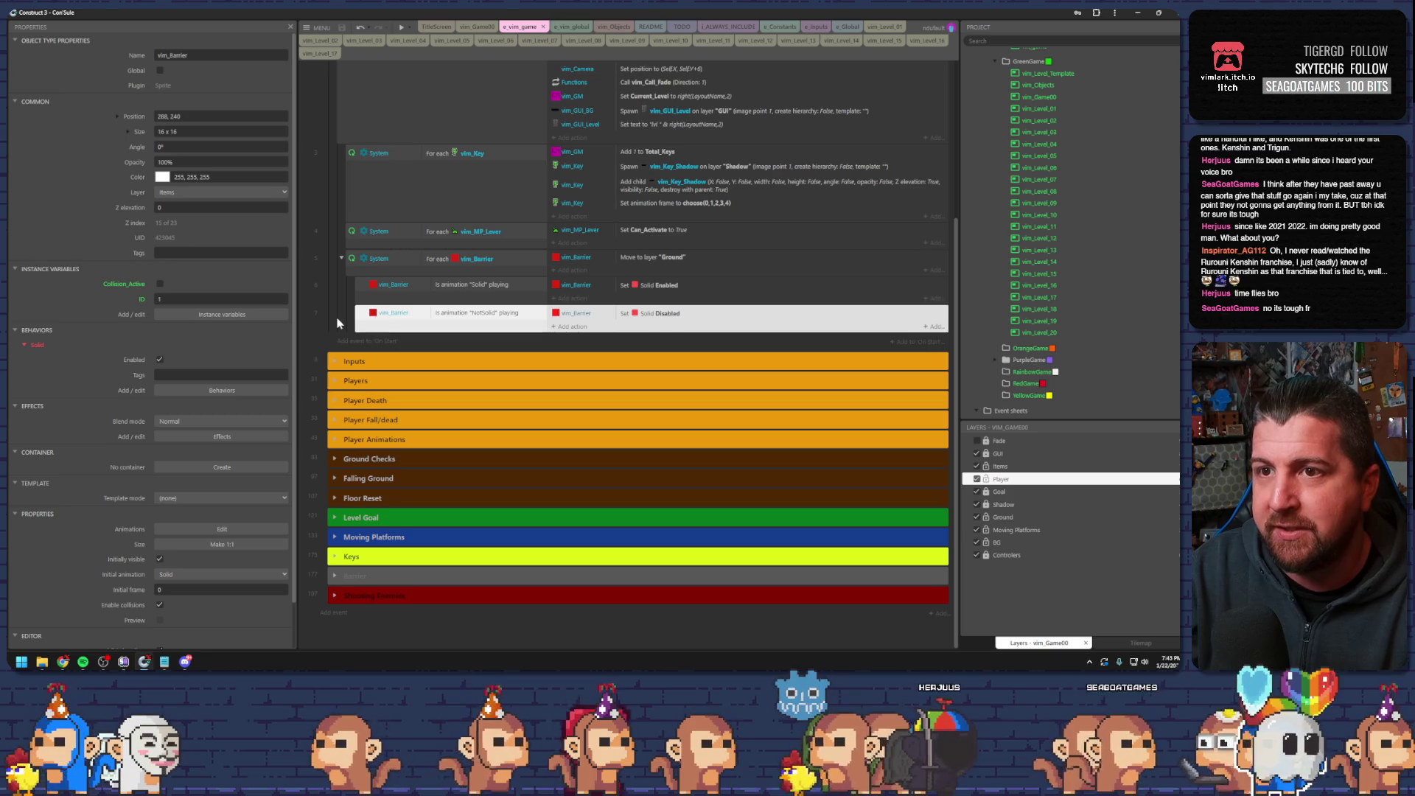
{"action": "left_click", "coordinate": [346, 324]}
{"action": "left_click", "coordinate": [413, 315]}
{"action": "left_click", "coordinate": [348, 311]}
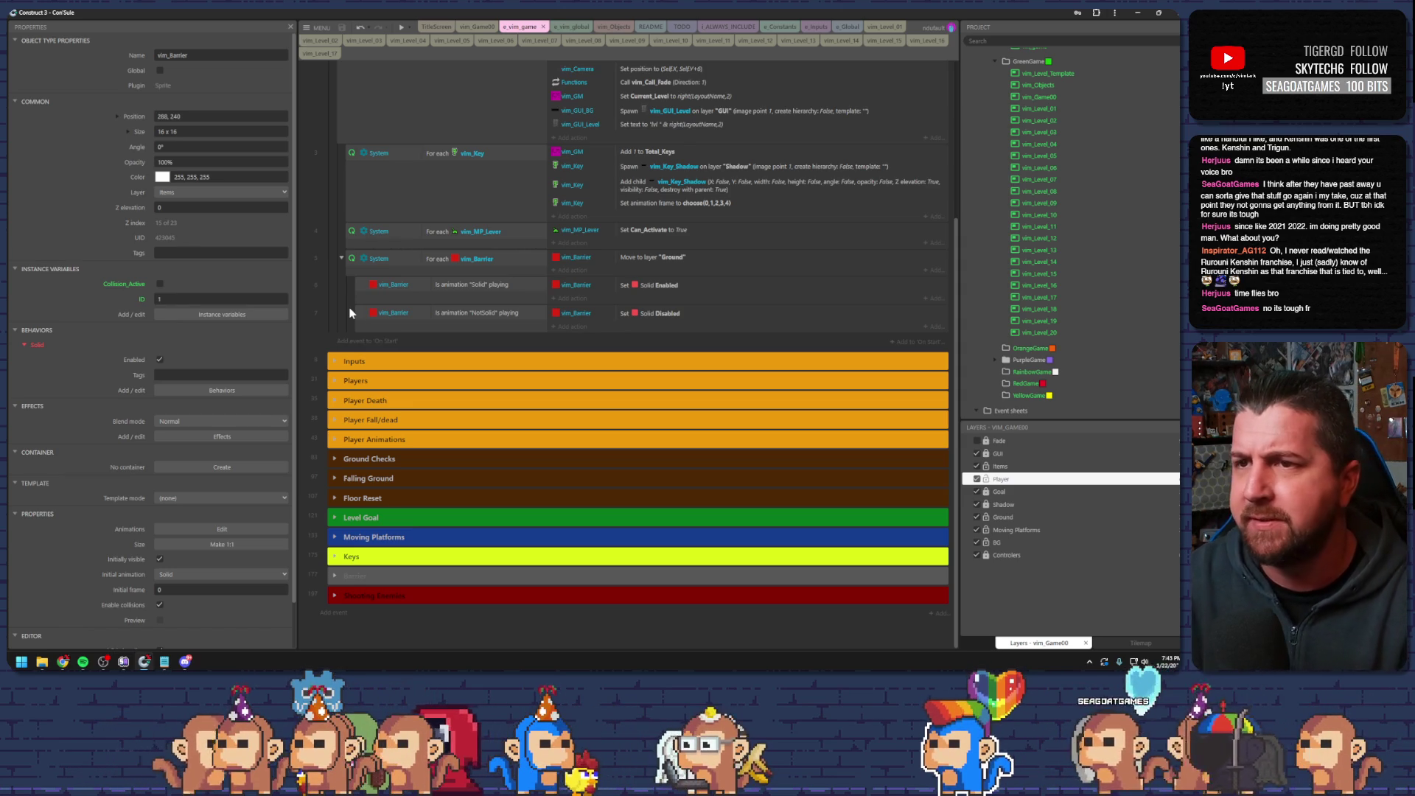
{"action": "left_click", "coordinate": [516, 313]}
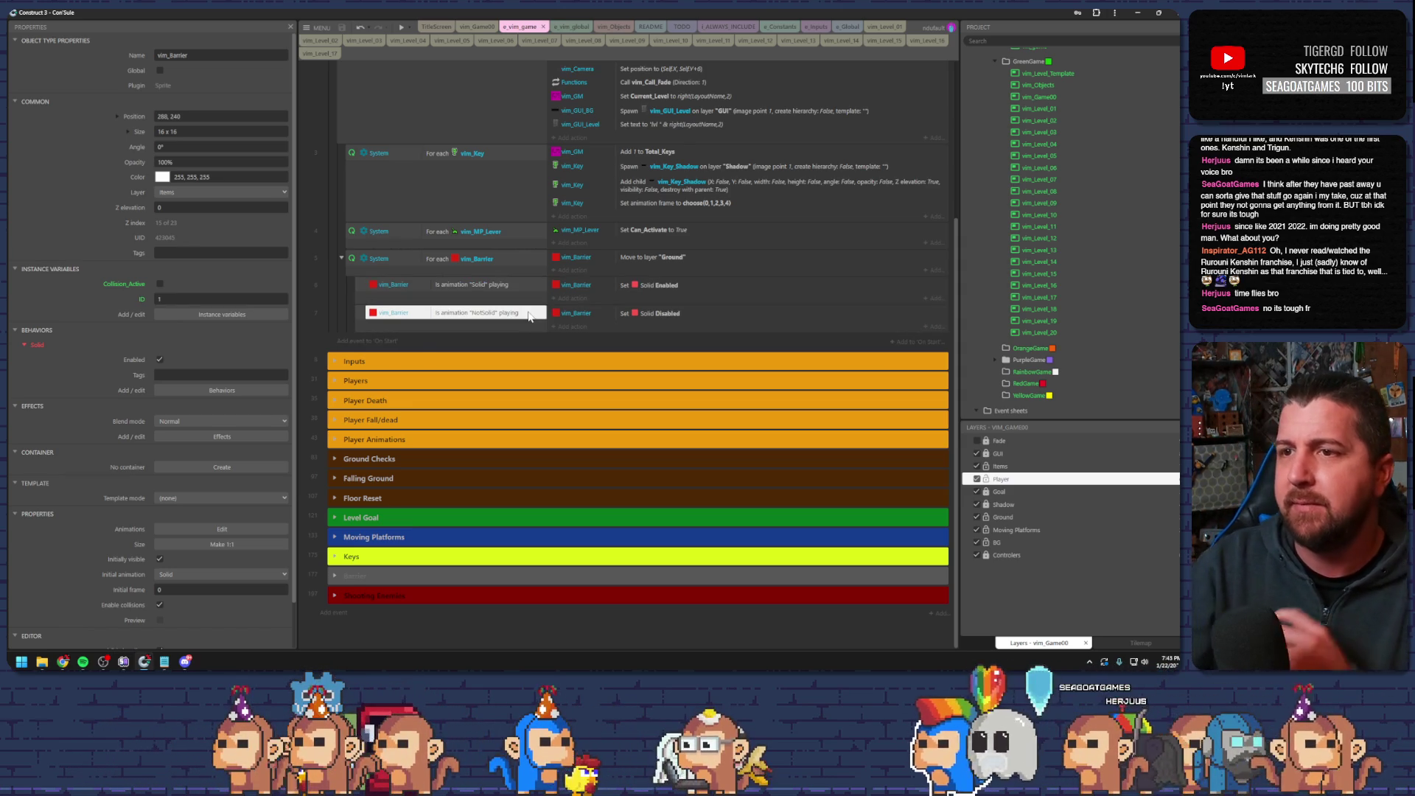
{"action": "left_click", "coordinate": [474, 286]}
{"action": "left_click", "coordinate": [488, 309]}
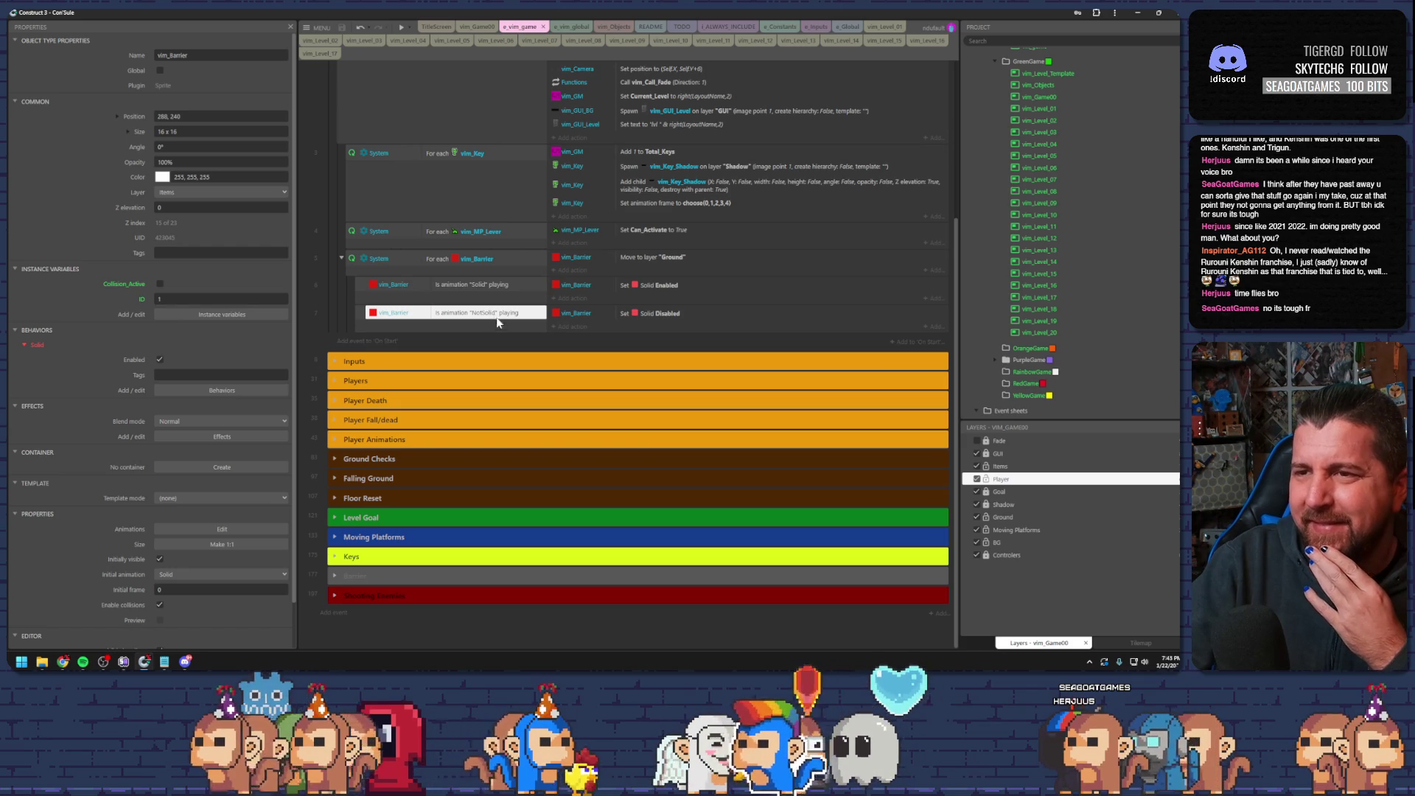
{"action": "left_click", "coordinate": [494, 338]}
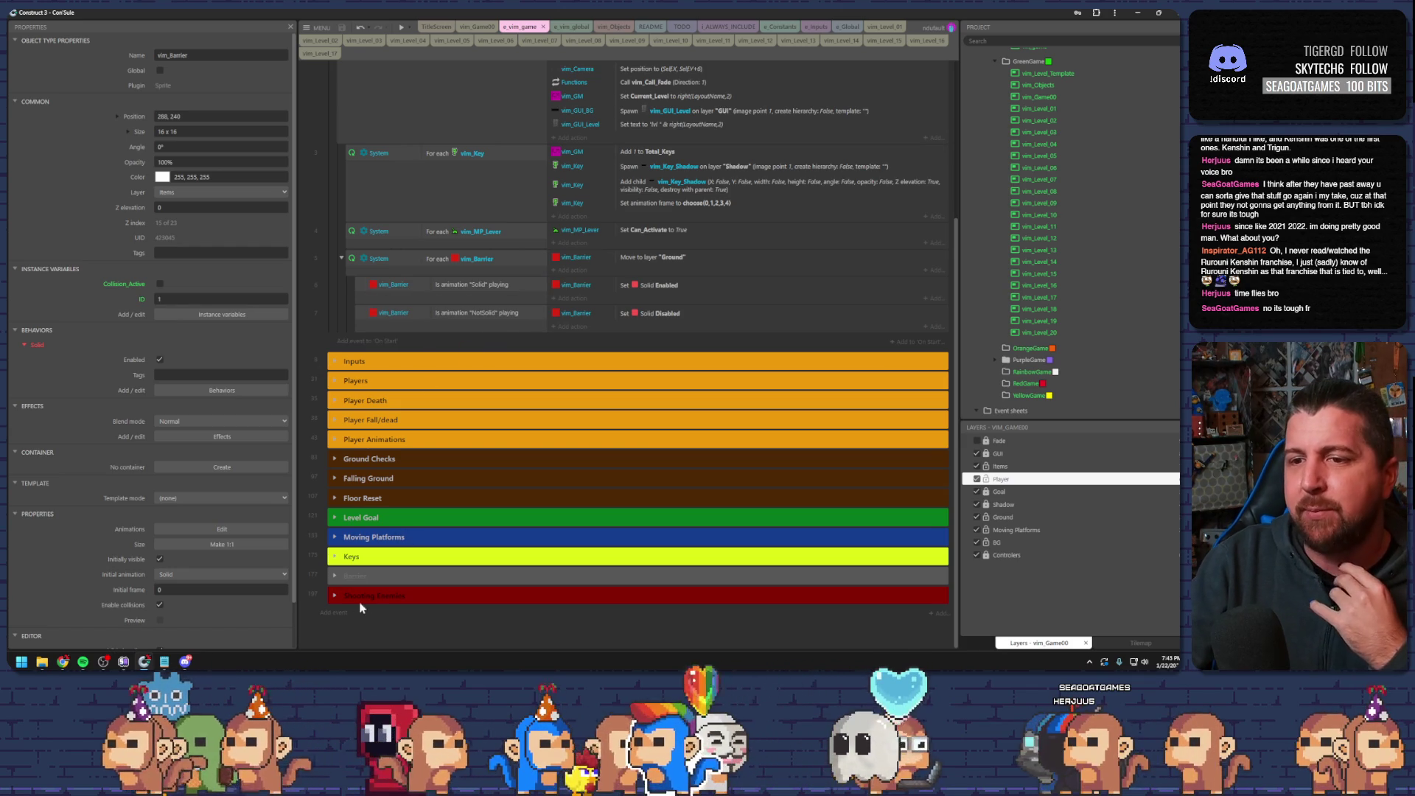
{"action": "left_click", "coordinate": [340, 614]}
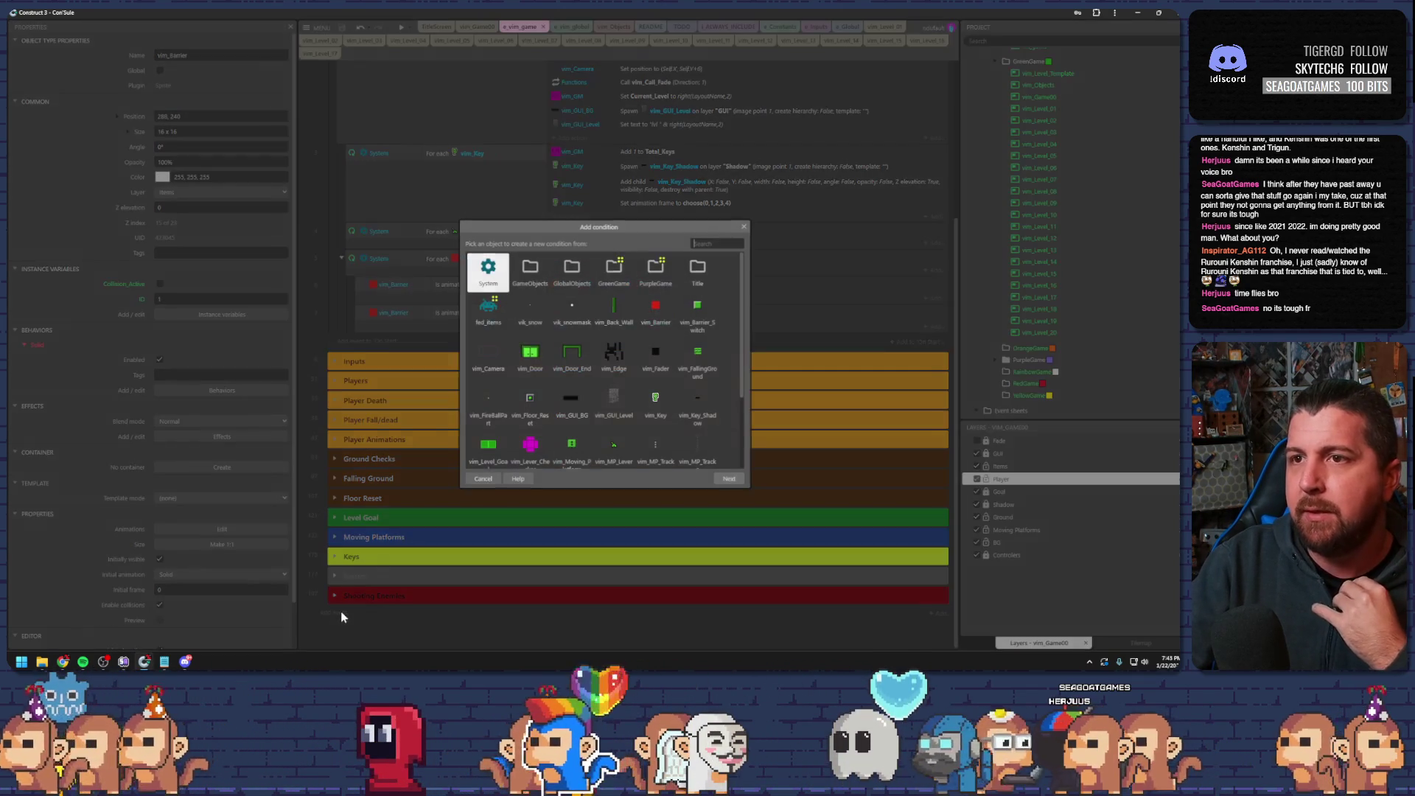
{"action": "left_click", "coordinate": [483, 479]}
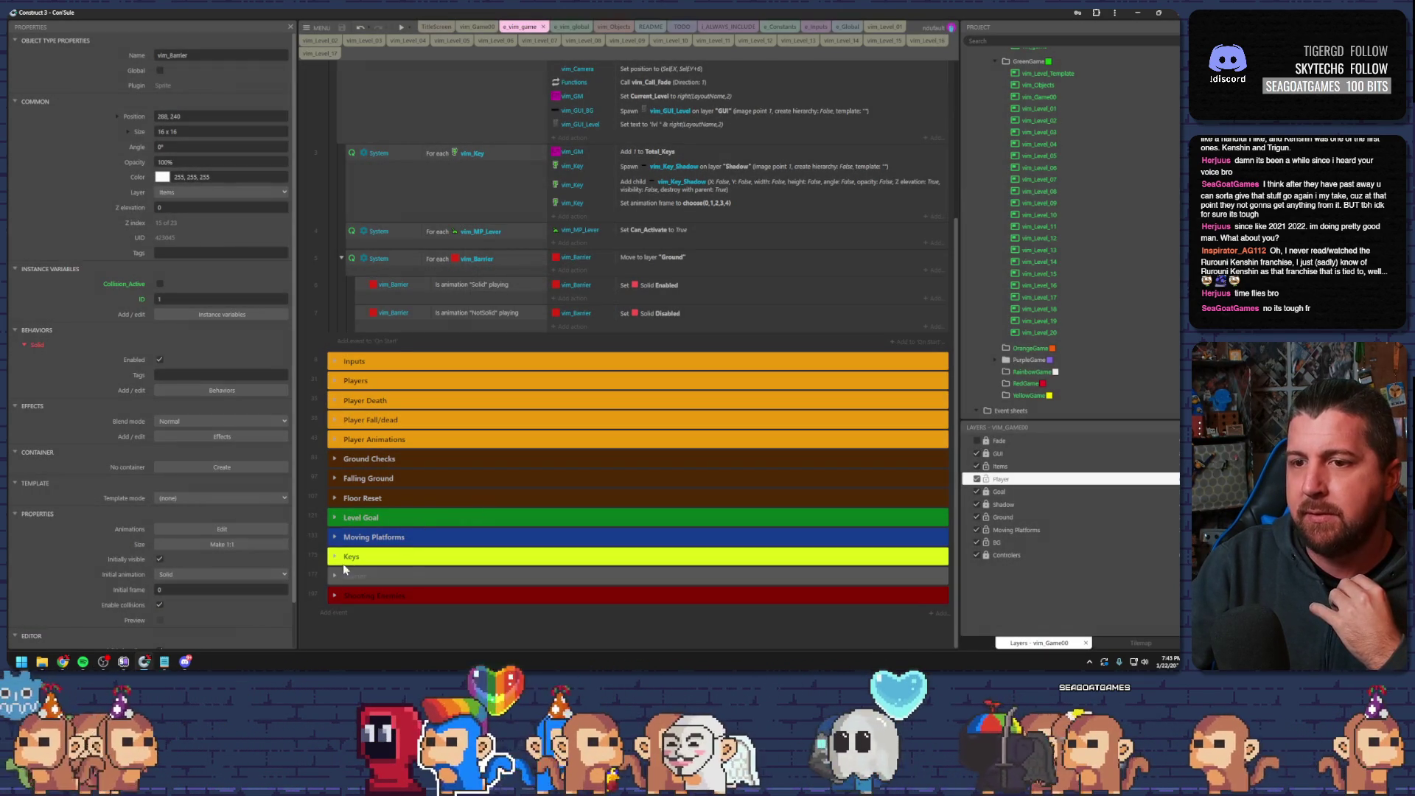
- Expand the Barrier group and move the For each vim_Barrier_Switch ground-layer event into On start of layout
{"action": "left_click", "coordinate": [345, 573]}
{"action": "left_click", "coordinate": [335, 576]}
{"action": "scroll", "coordinate": [346, 572], "scroll_direction": "down", "scroll_amount": 3}
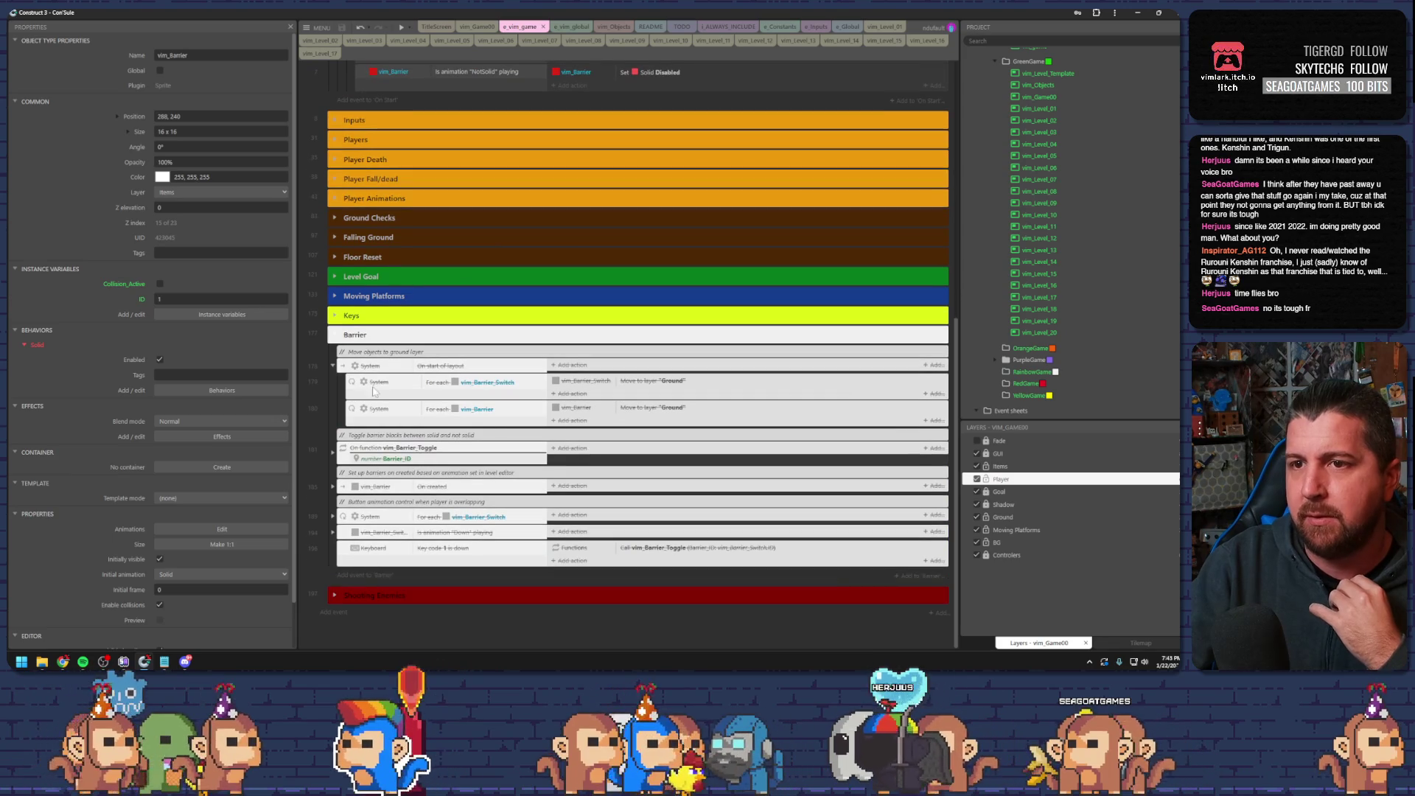
{"action": "left_click", "coordinate": [360, 369]}
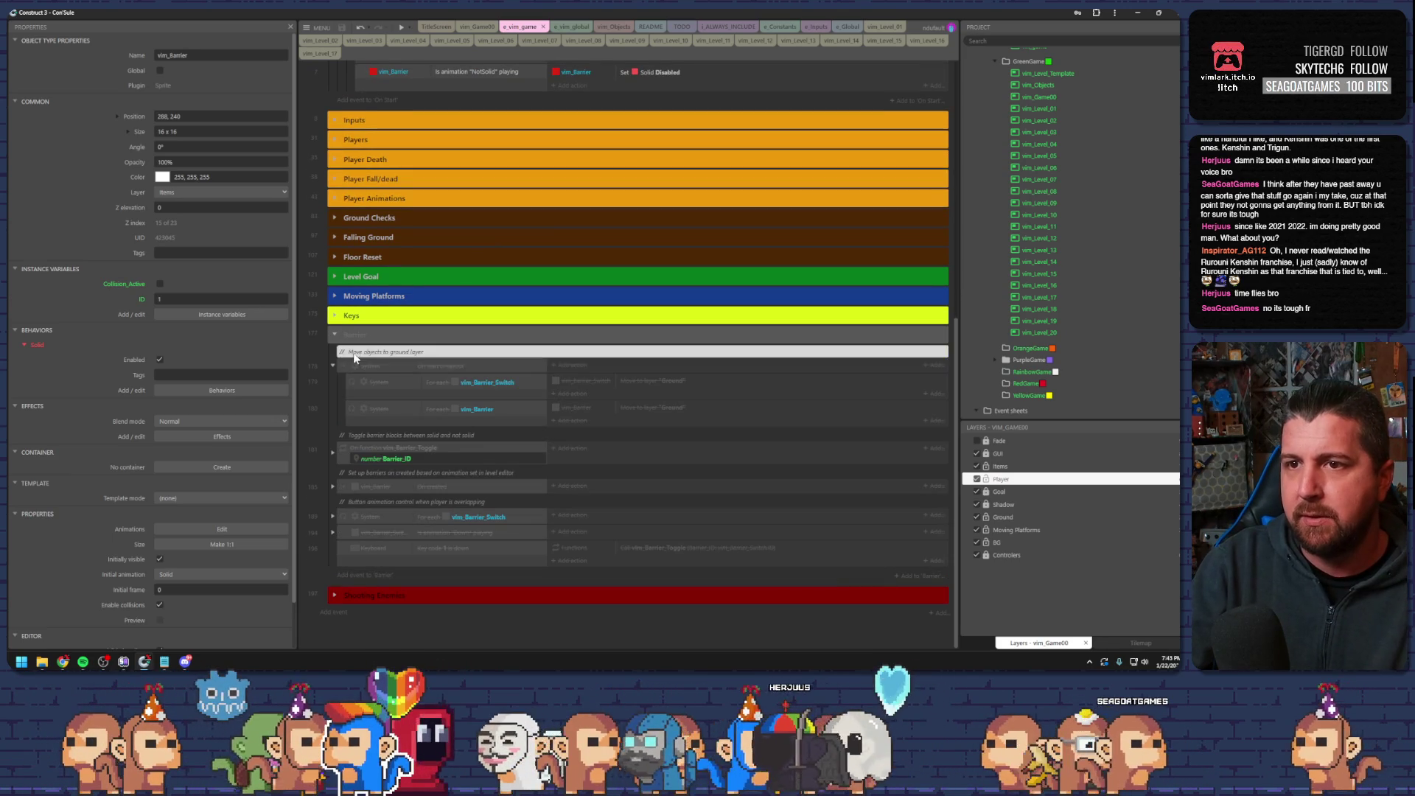
{"action": "left_click", "coordinate": [369, 382]}
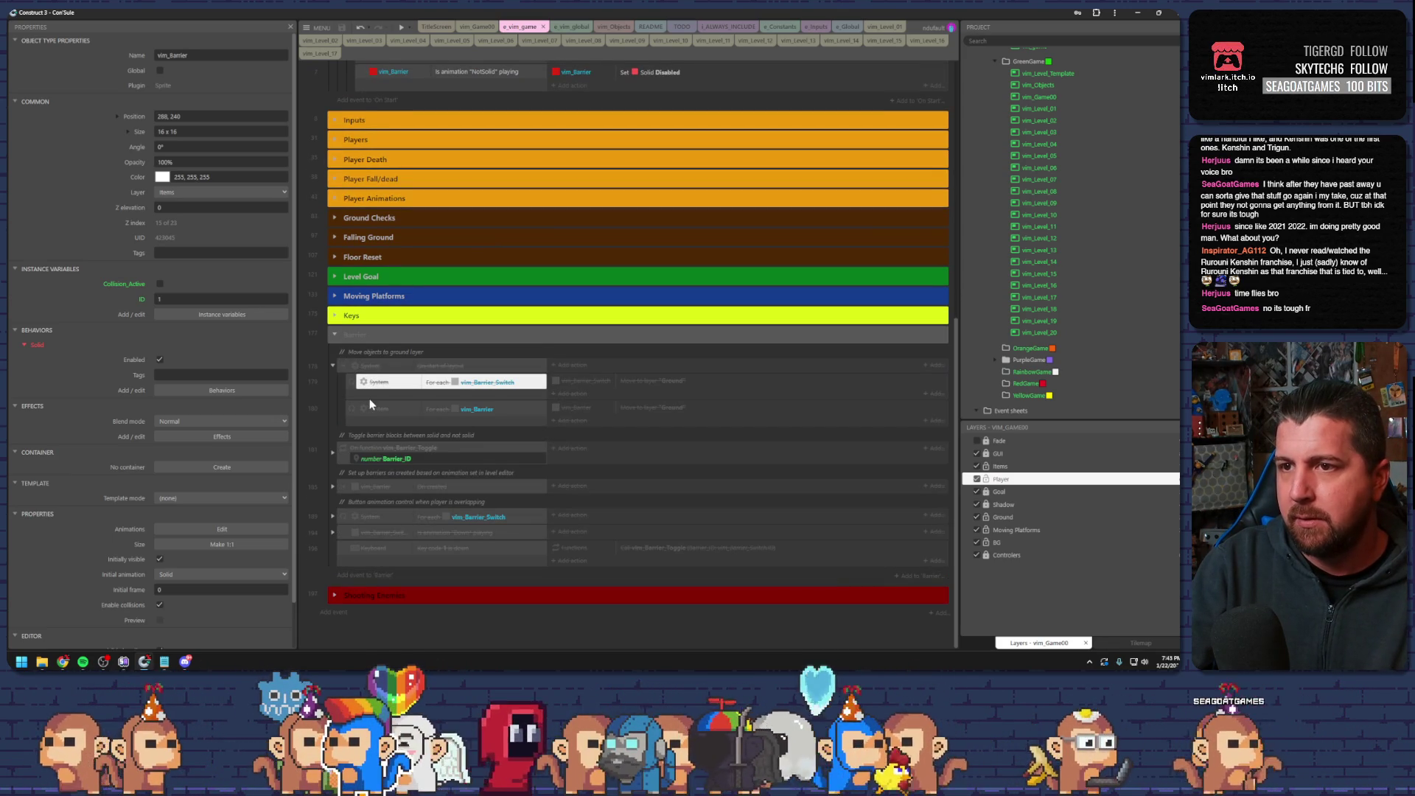
{"action": "scroll", "coordinate": [377, 410], "scroll_direction": "up", "scroll_amount": 2}
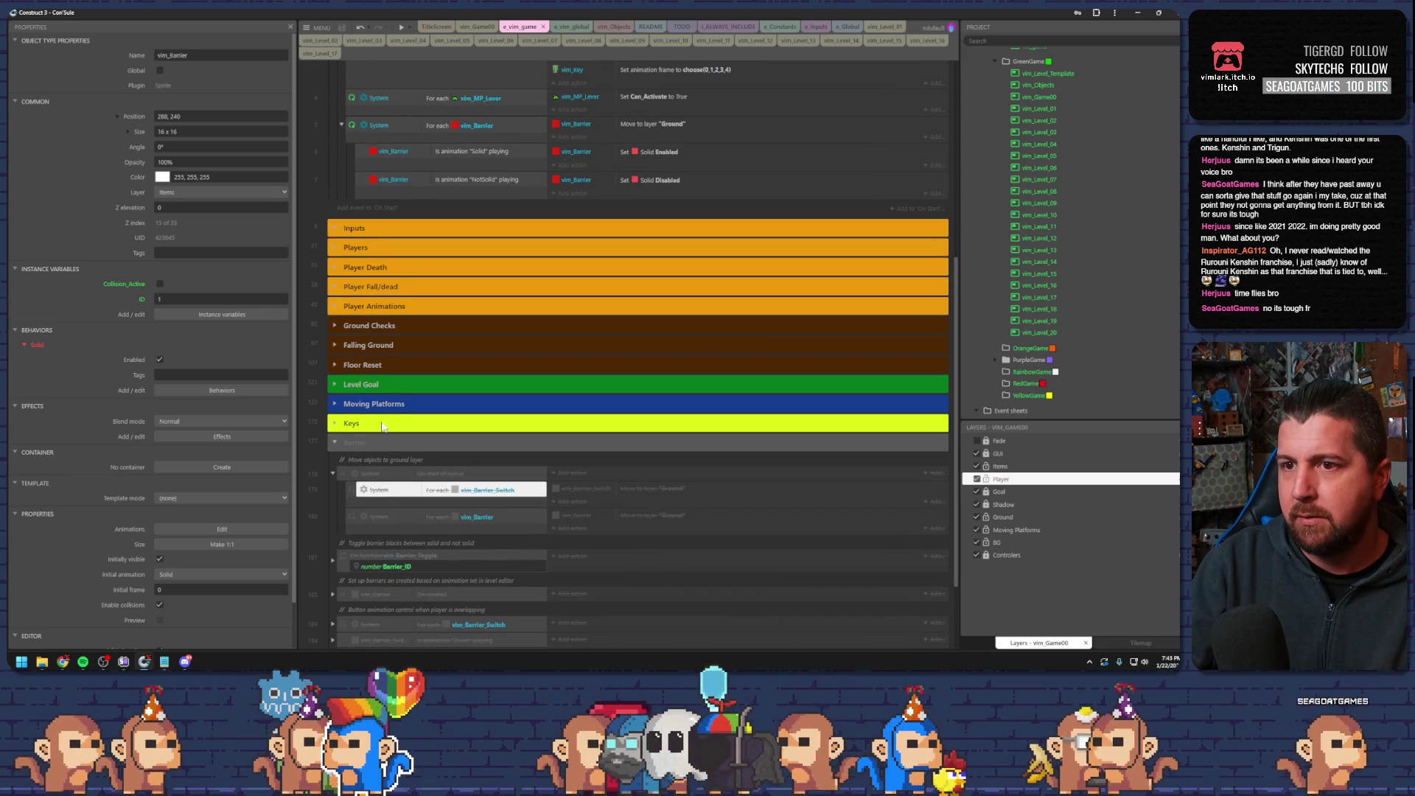
{"action": "mouse_move", "coordinate": [353, 496]}
{"action": "left_mouse_down"}
{"action": "mouse_move", "coordinate": [348, 223]}
{"action": "mouse_move", "coordinate": [369, 125]}
{"action": "left_mouse_up"}
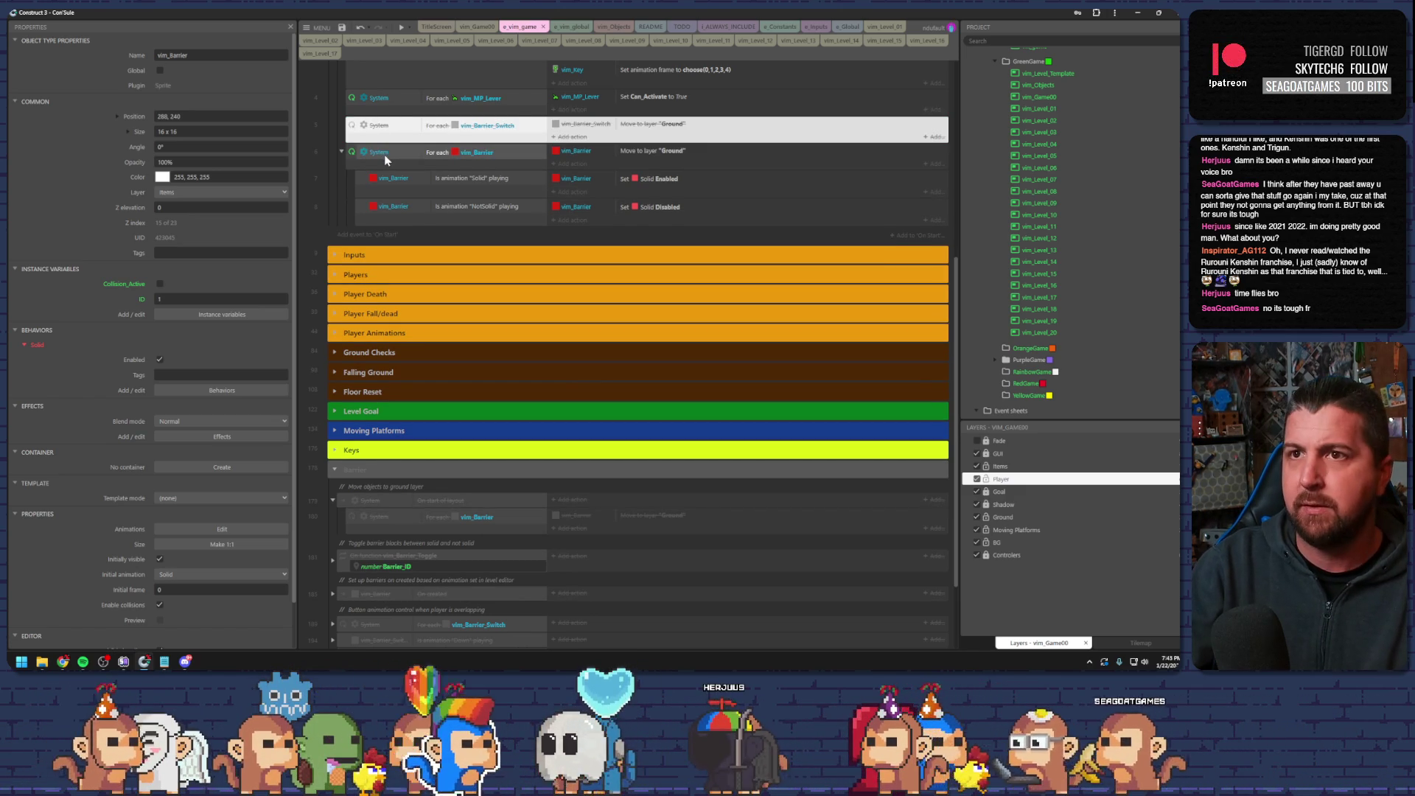
- Delete the disabled Move objects to ground layer events
{"action": "scroll", "coordinate": [404, 201], "scroll_direction": "down", "scroll_amount": 3}
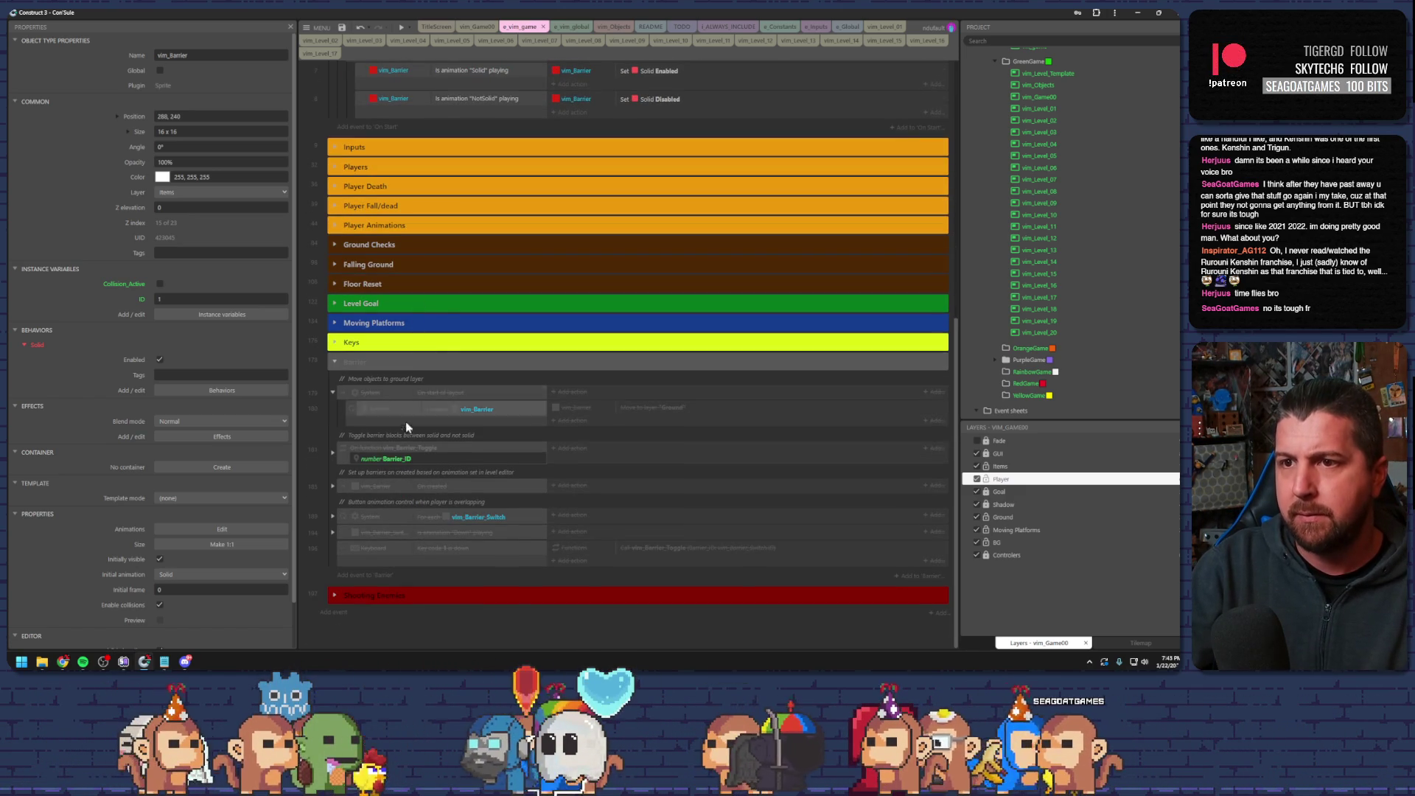
{"action": "left_click", "coordinate": [345, 400]}
{"action": "key", "text": "Delete"}
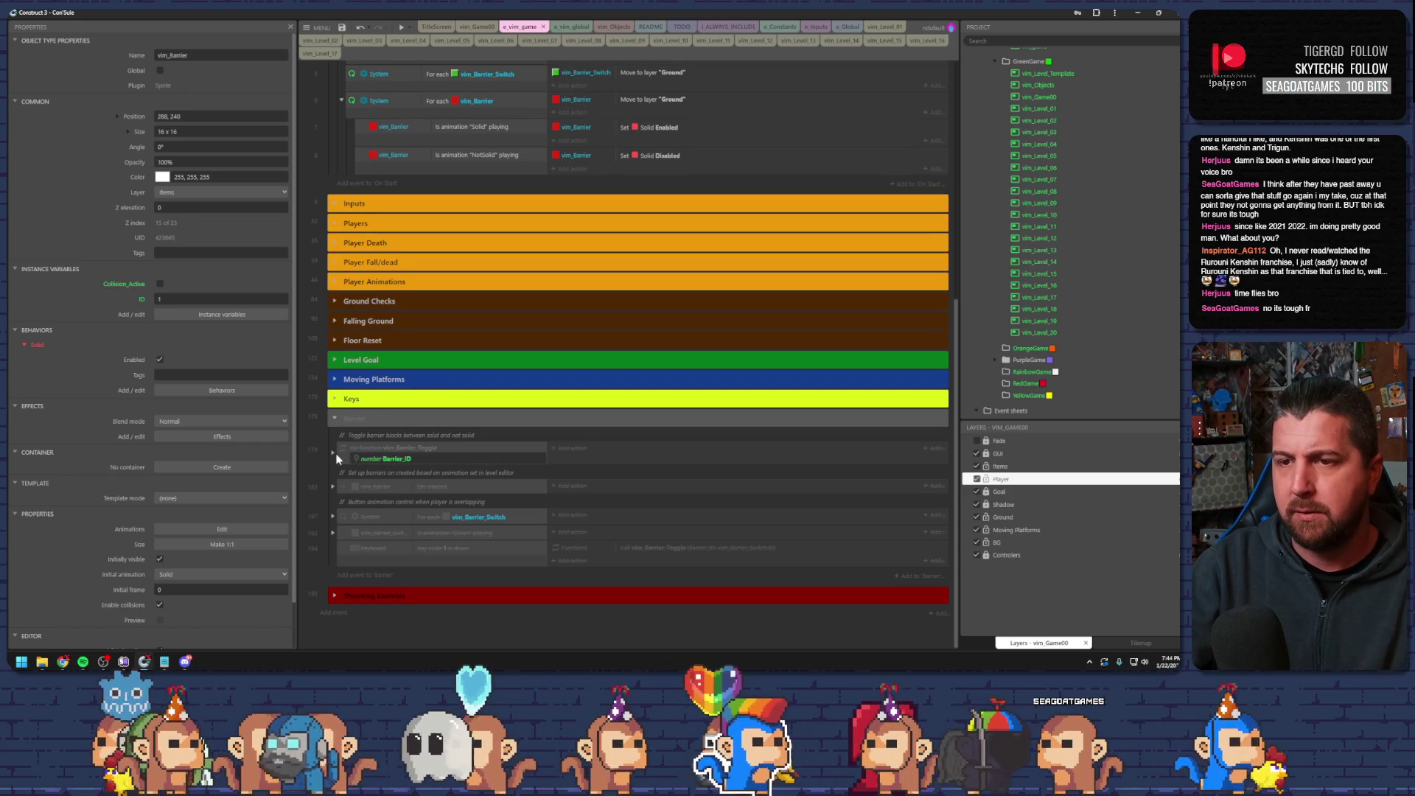
- Collapse the barrier On created event and move the For each vim_Barrier_Switch event above it
{"action": "left_click", "coordinate": [333, 486]}
{"action": "scroll", "coordinate": [334, 485], "scroll_direction": "down", "scroll_amount": 2}
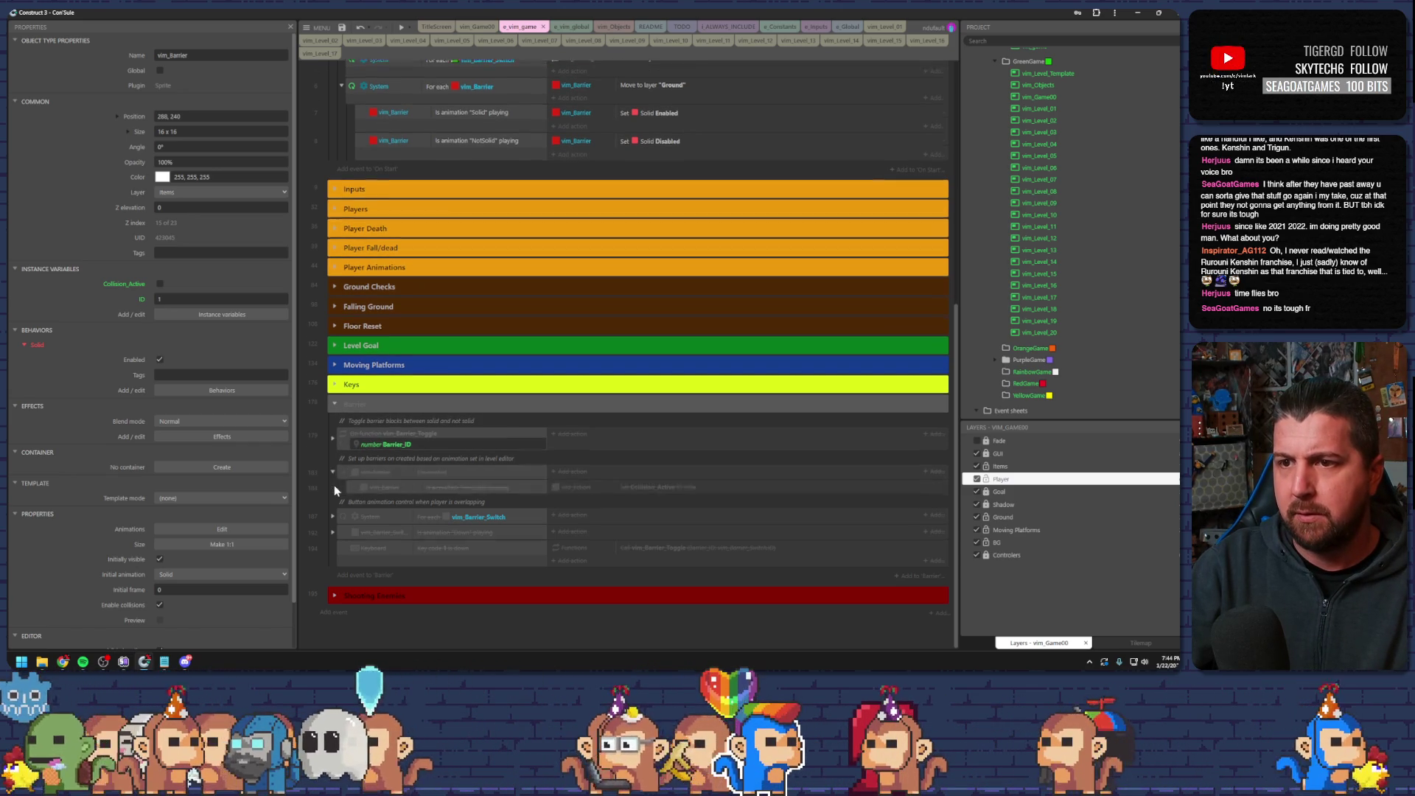
{"action": "left_click", "coordinate": [398, 434]}
{"action": "left_click", "coordinate": [334, 431]}
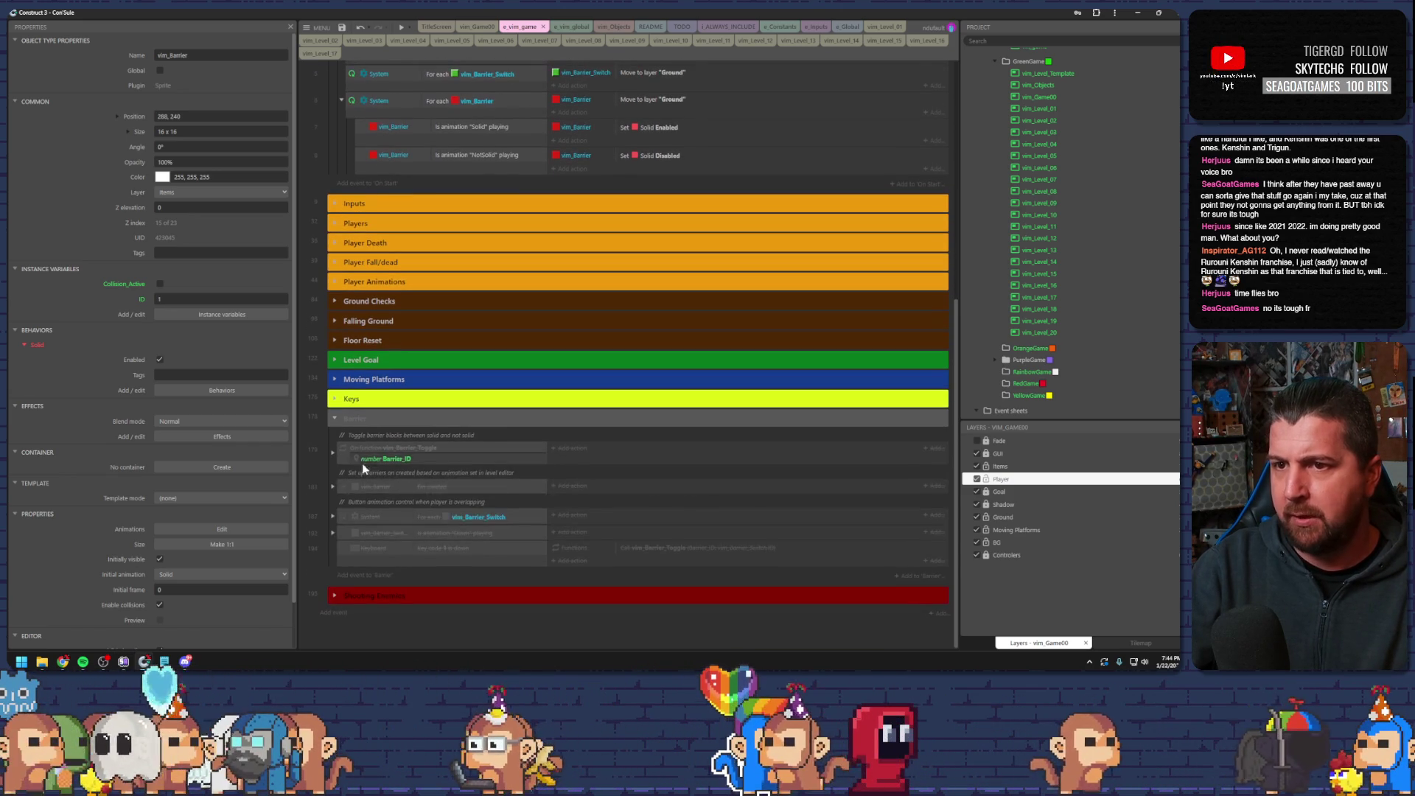
{"action": "left_click", "coordinate": [344, 518]}
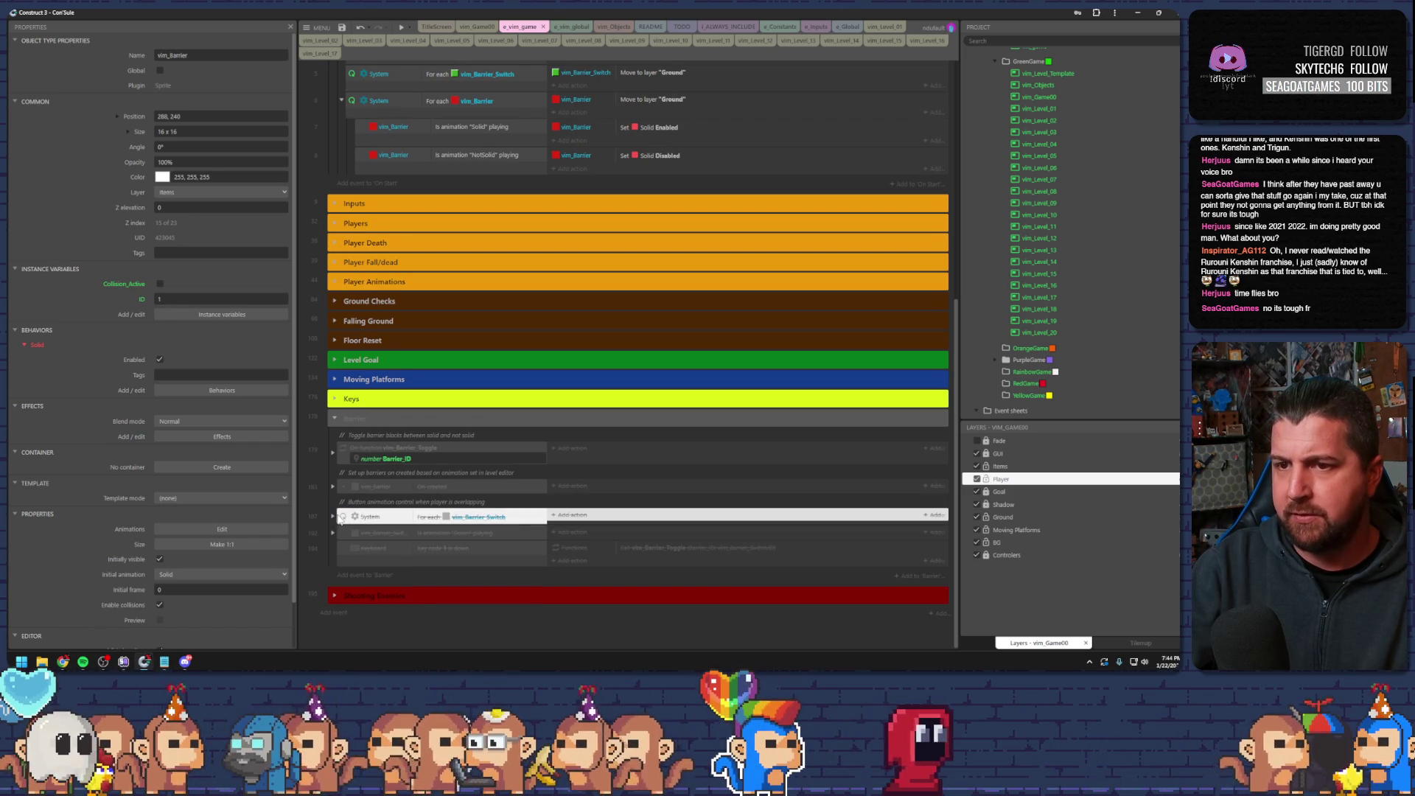
{"action": "left_click_drag", "start_coordinate": [344, 524], "coordinate": [349, 432]}
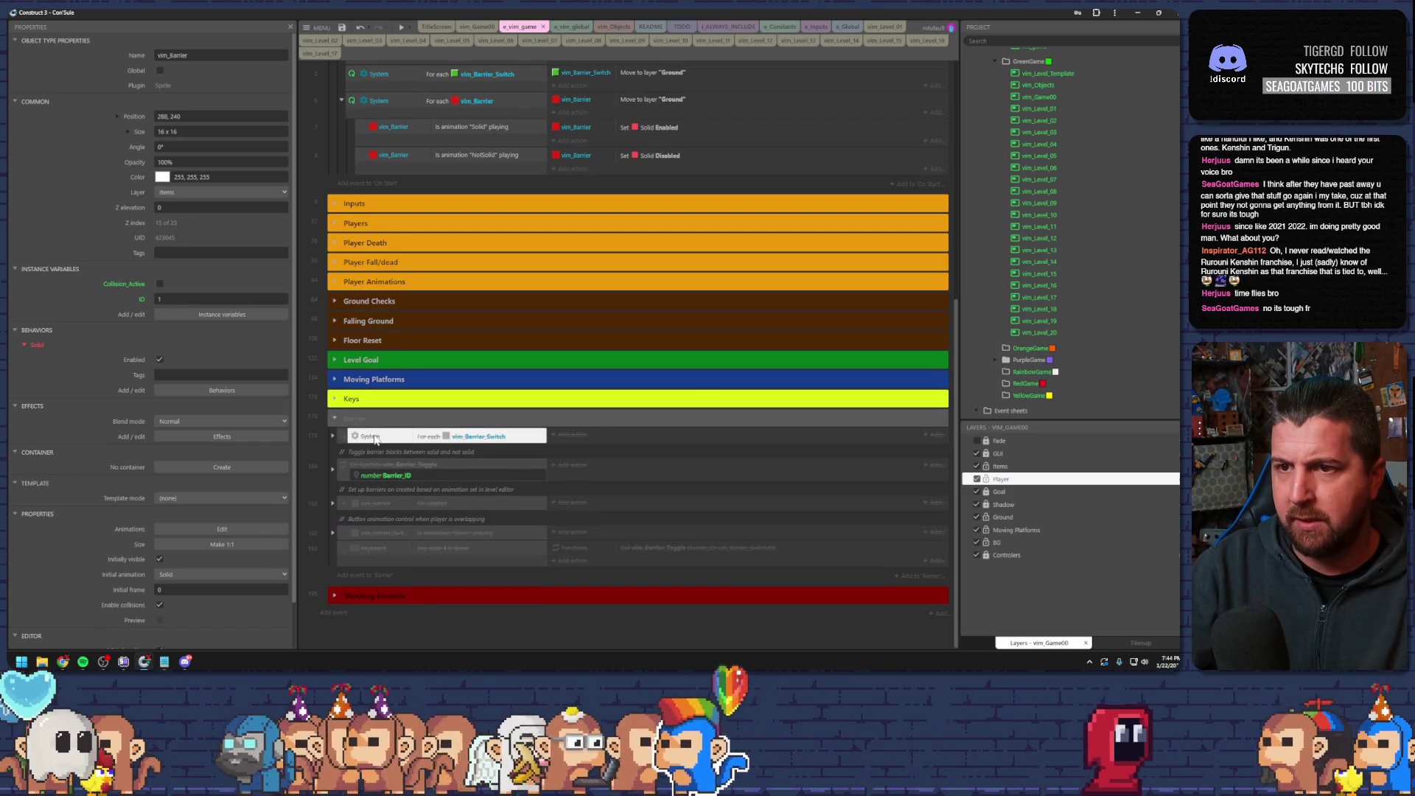
- Select the For each vim_Barrier_Switch event and expand it to show its sub-events
{"action": "left_click", "coordinate": [372, 425]}
{"action": "left_click", "coordinate": [371, 437]}
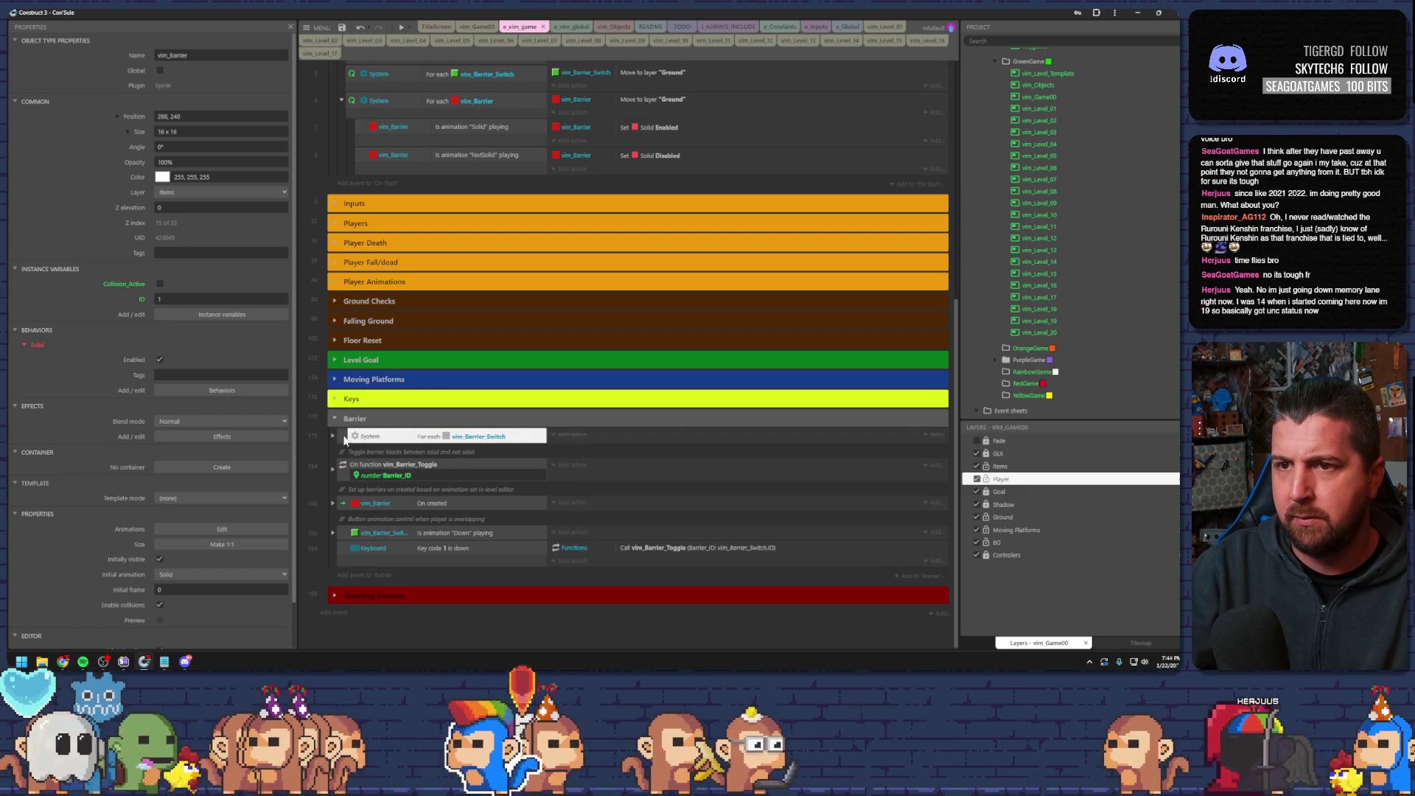
{"action": "left_click", "coordinate": [372, 438]}
{"action": "left_click", "coordinate": [333, 436]}
{"action": "scroll", "coordinate": [335, 427], "scroll_direction": "down", "scroll_amount": 1}
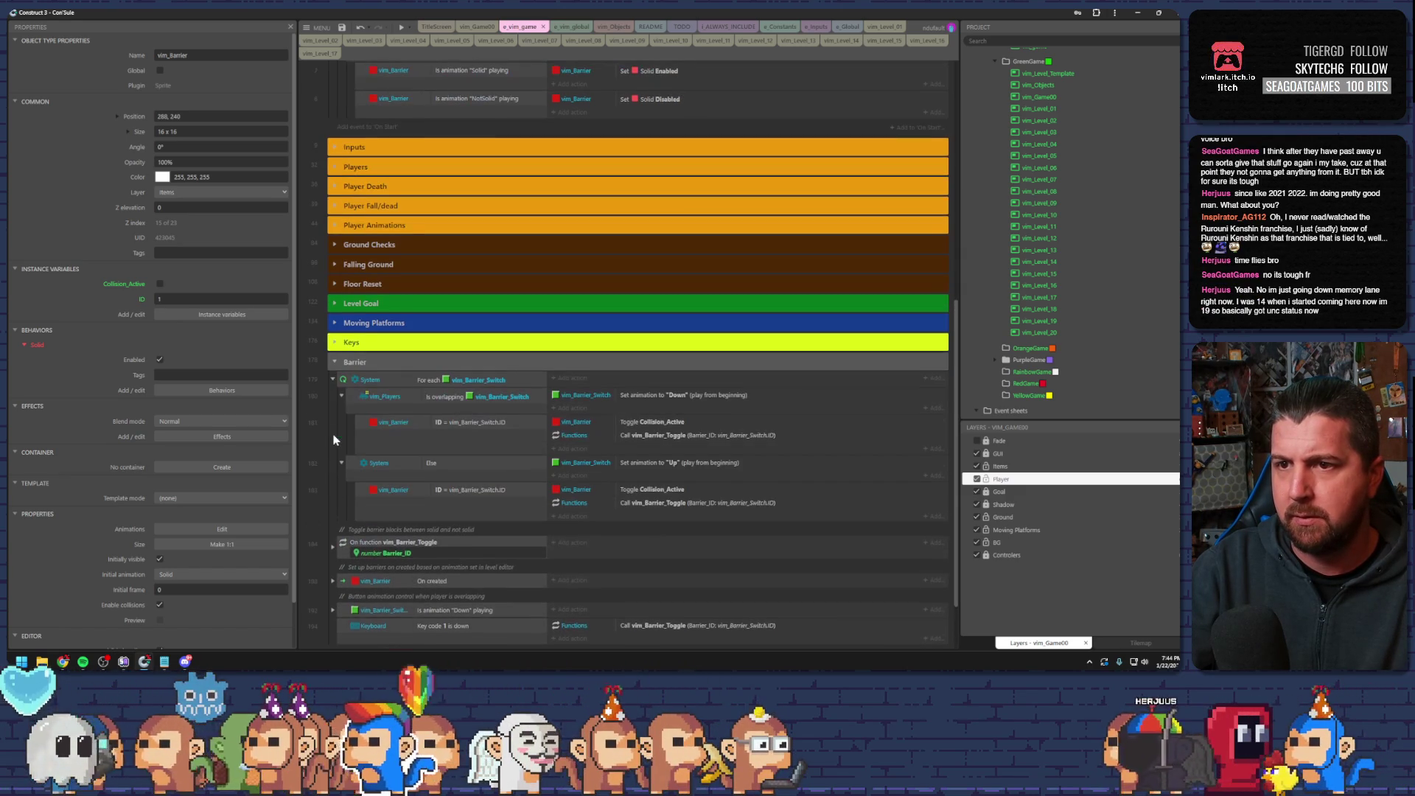
- Disable the barrier On created and button animation control events, and delete the keyboard test event
{"action": "left_click", "coordinate": [342, 546]}
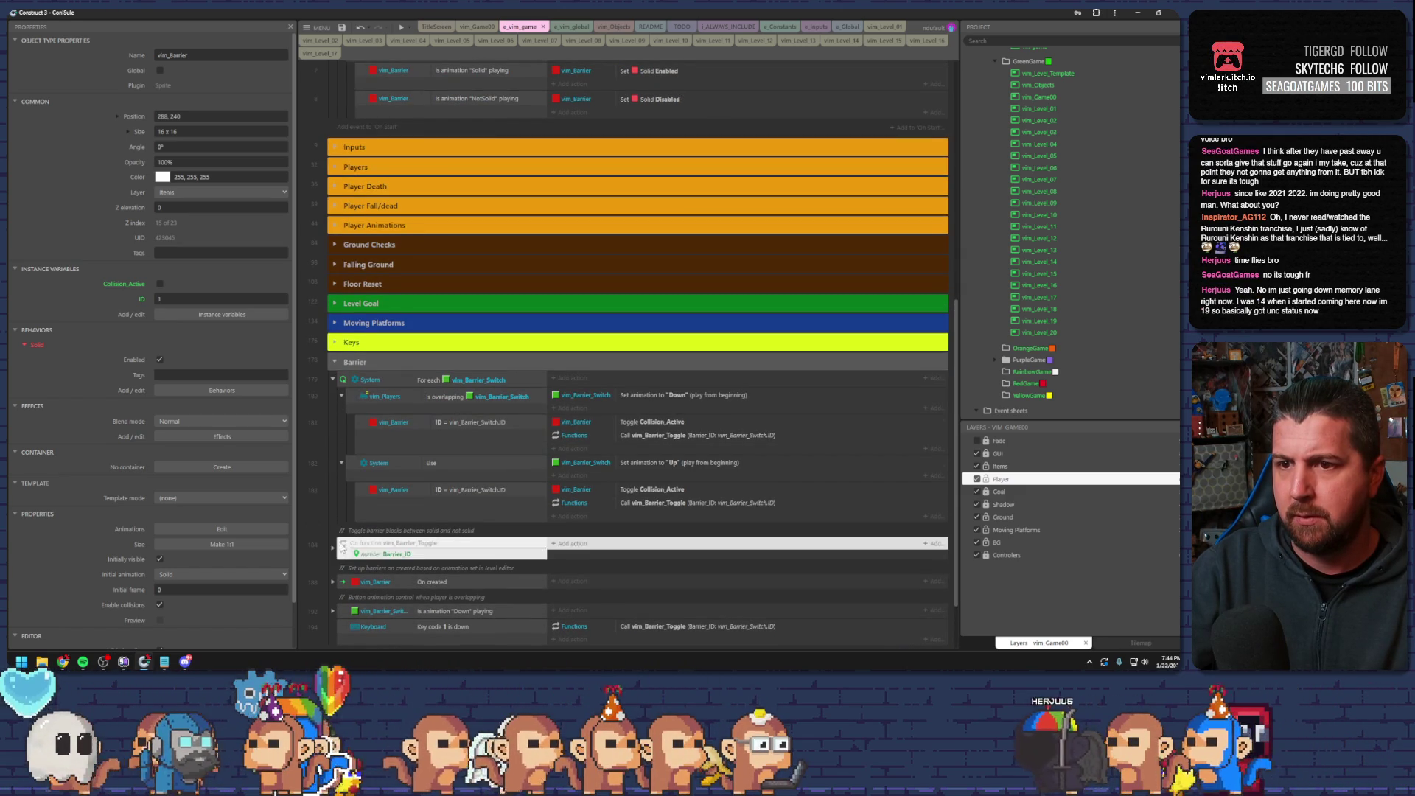
{"action": "left_click", "coordinate": [344, 582]}
{"action": "key", "text": "d"}
{"action": "left_click", "coordinate": [347, 611]}
{"action": "key", "text": "d"}
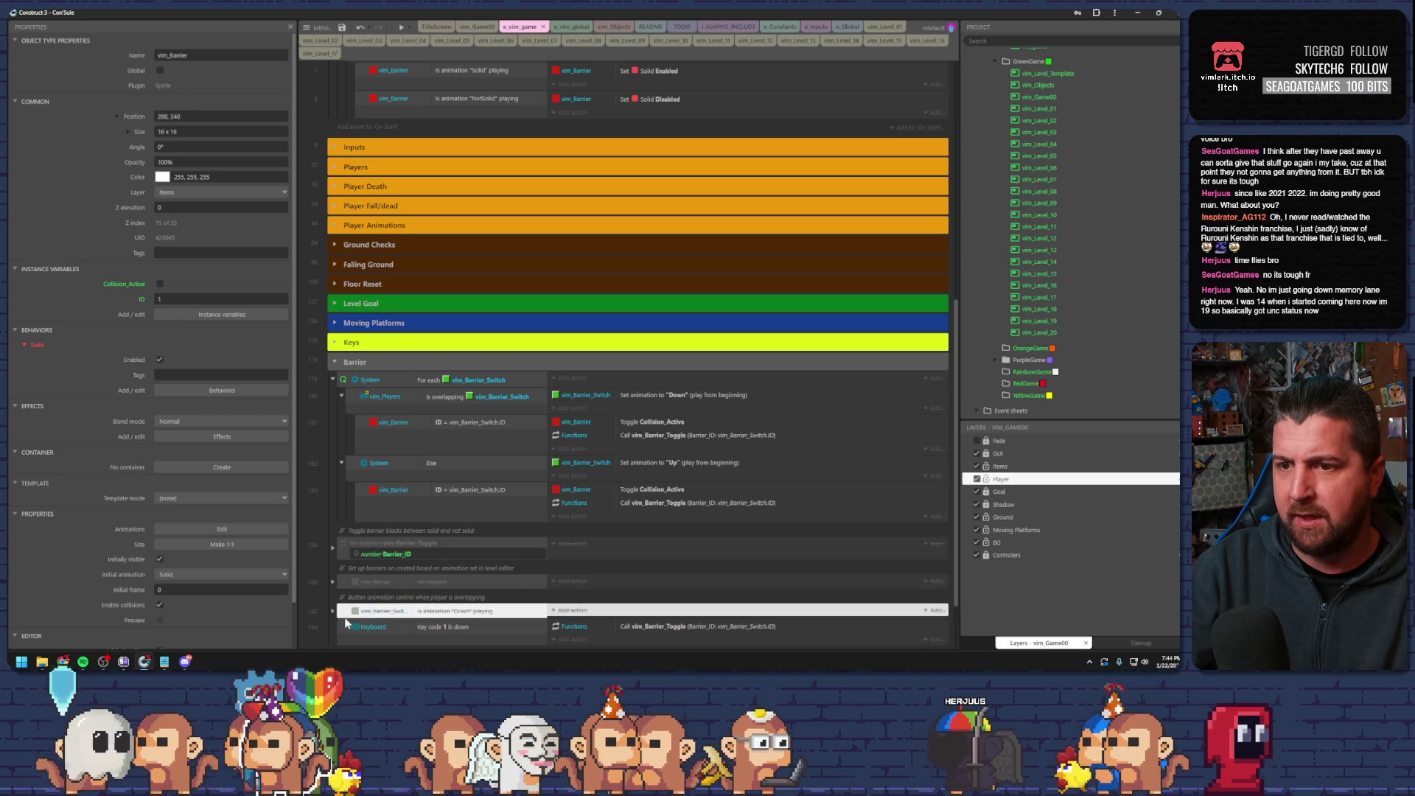
{"action": "left_click", "coordinate": [362, 626]}
{"action": "key", "text": "Delete"}
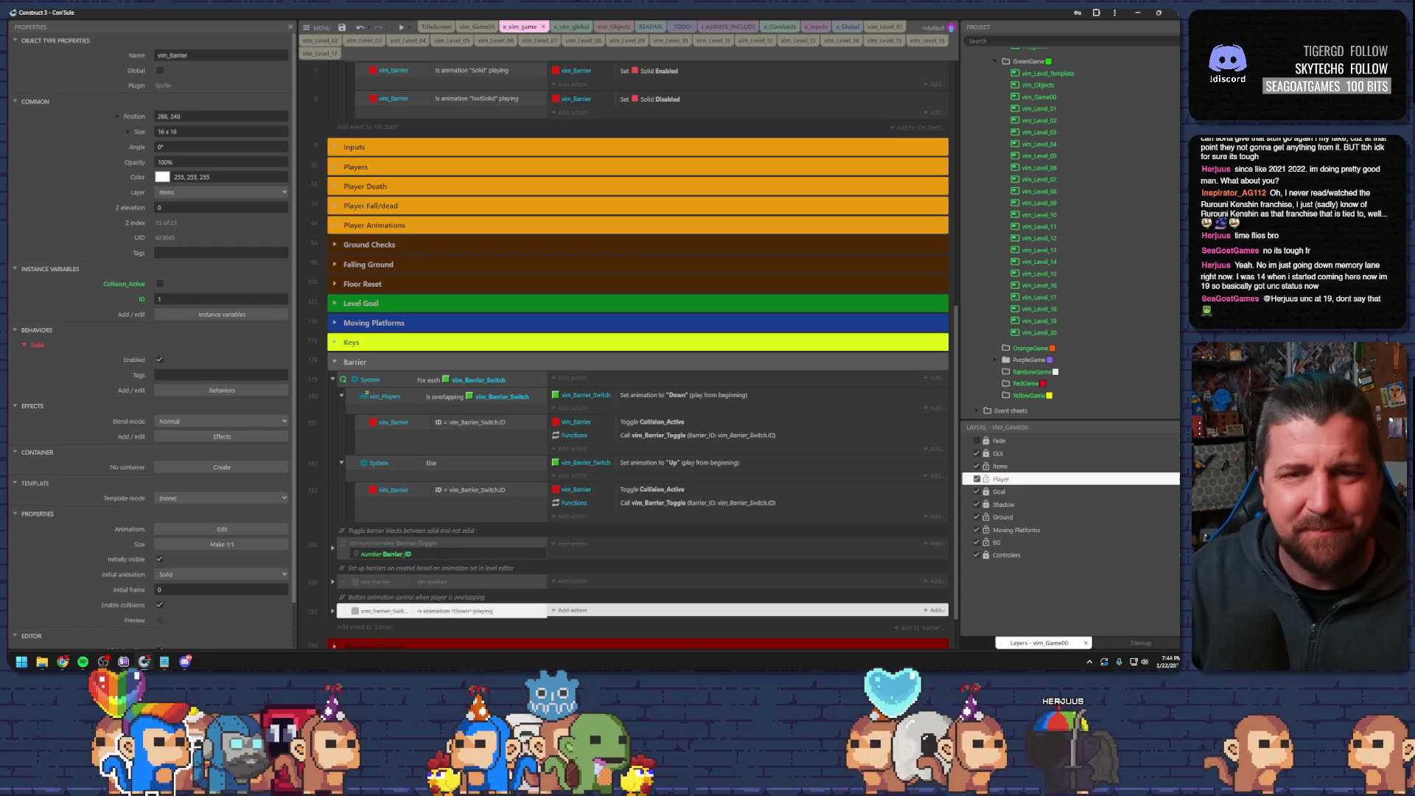
{"action": "scroll", "coordinate": [426, 373], "scroll_direction": "down", "scroll_amount": 2}
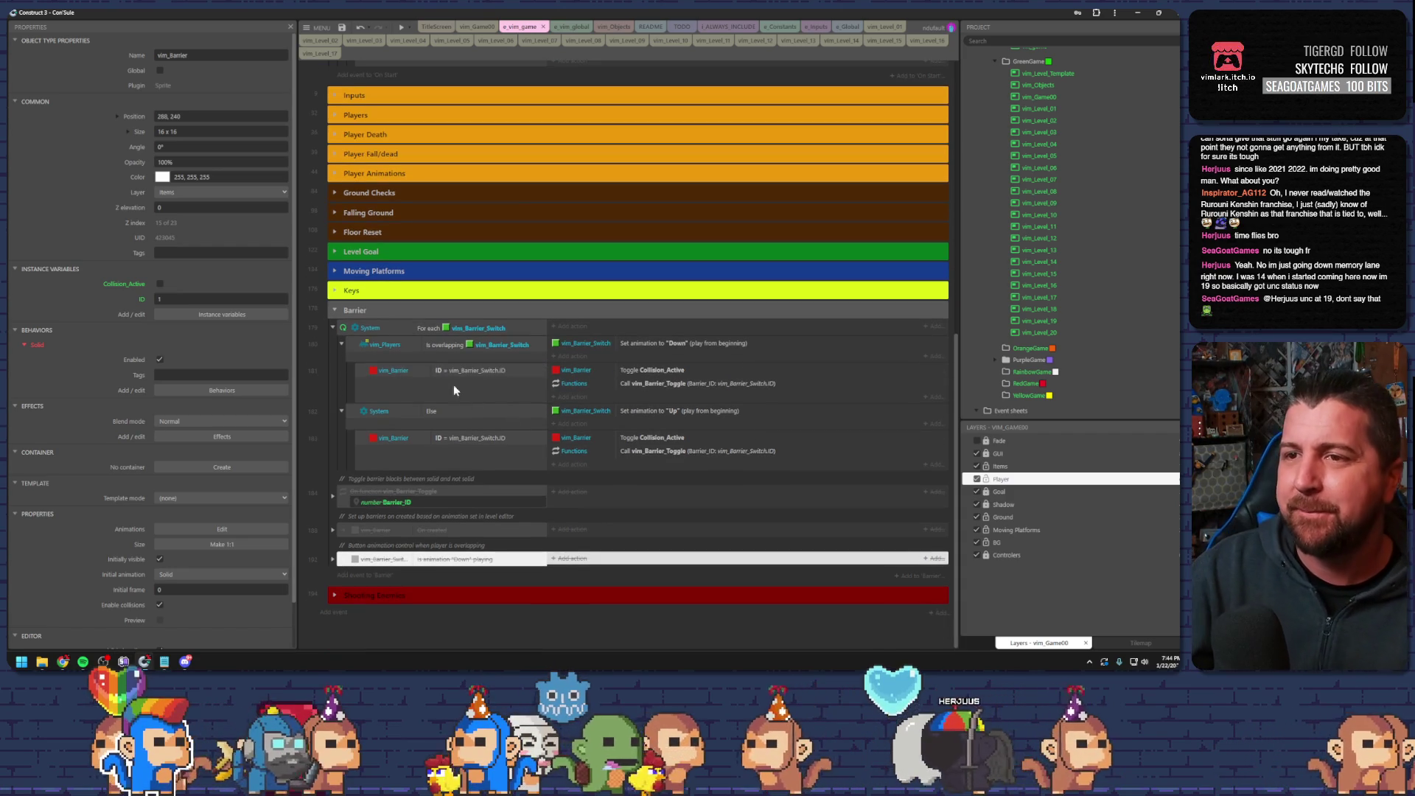
{"action": "left_click", "coordinate": [344, 330]}
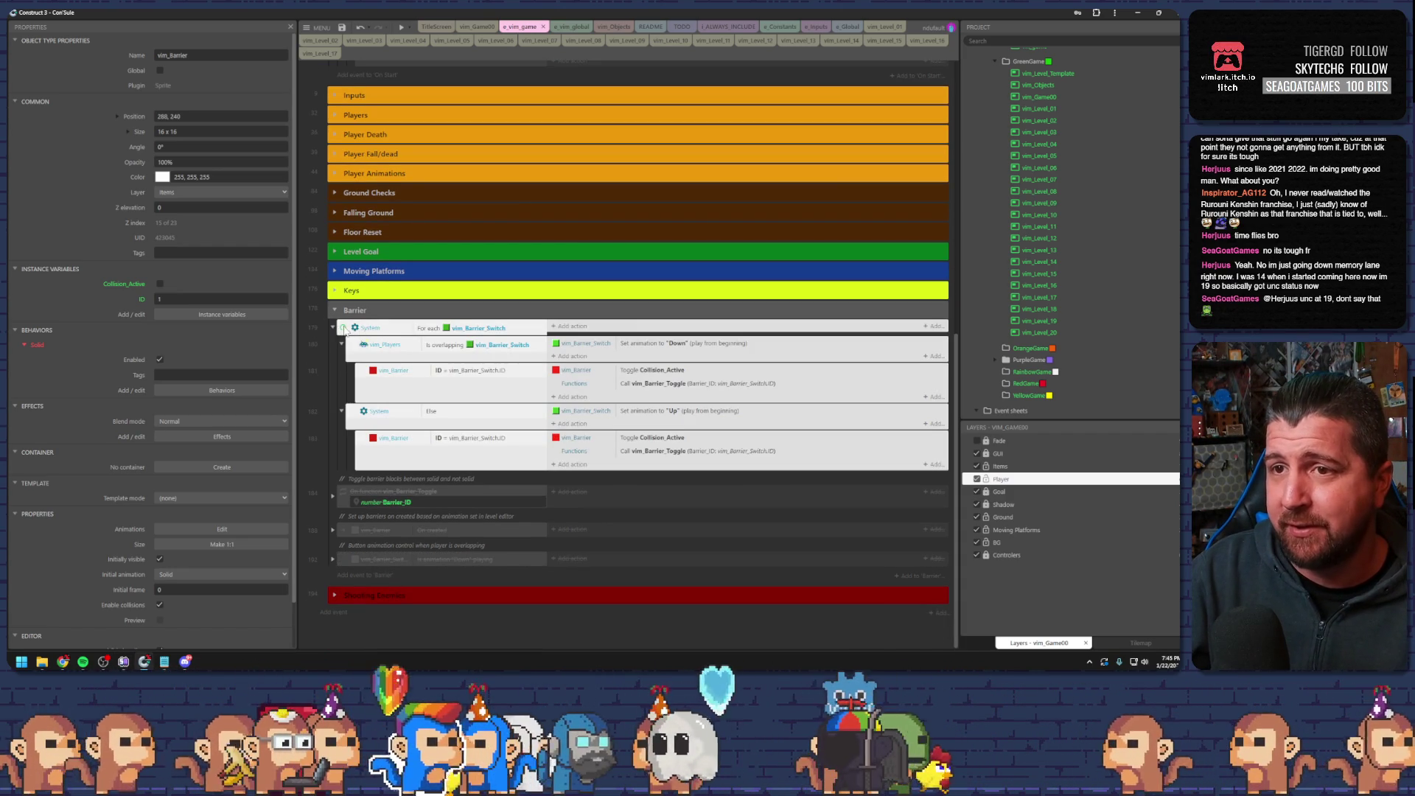
{"action": "left_click", "coordinate": [378, 330]}
{"action": "left_click", "coordinate": [343, 329]}
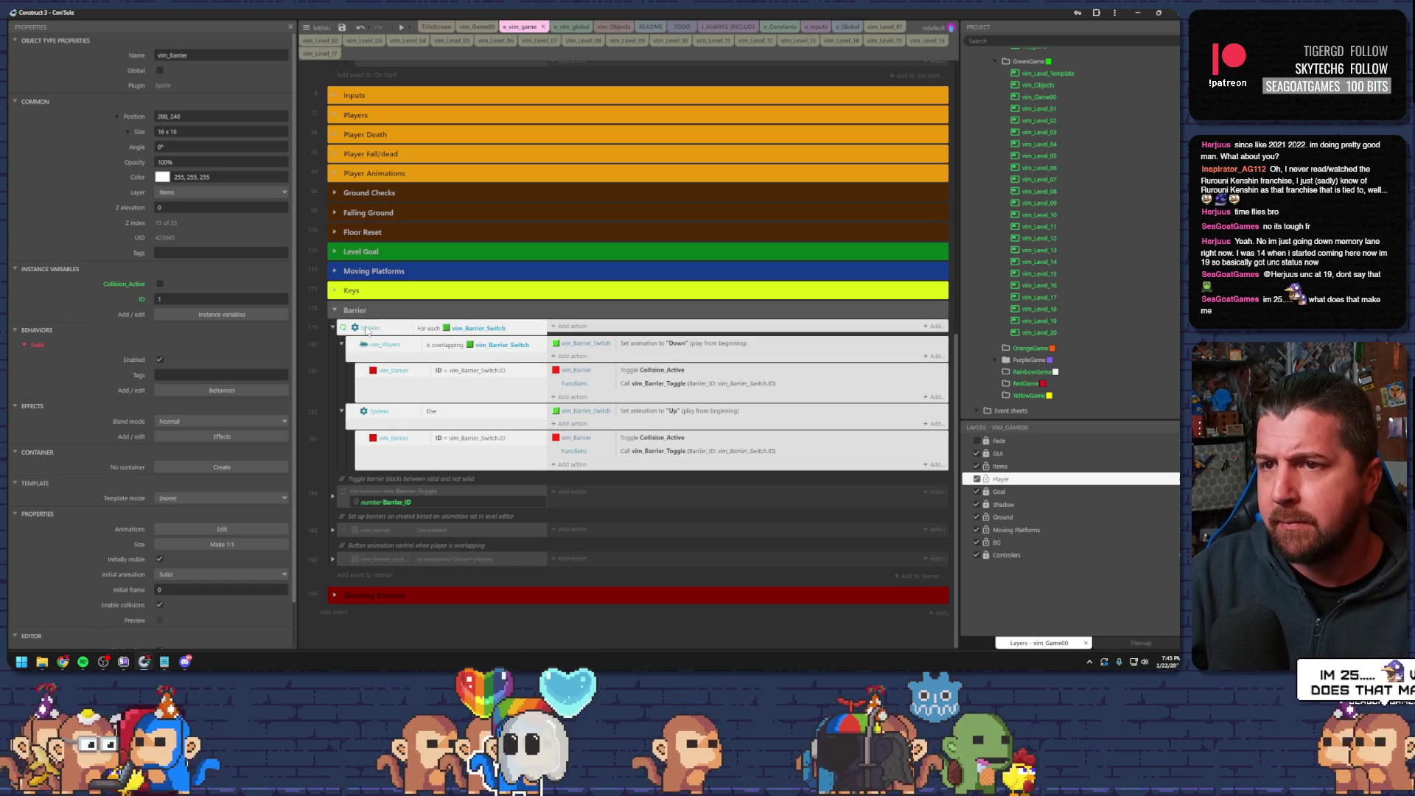
{"action": "left_click", "coordinate": [432, 330]}
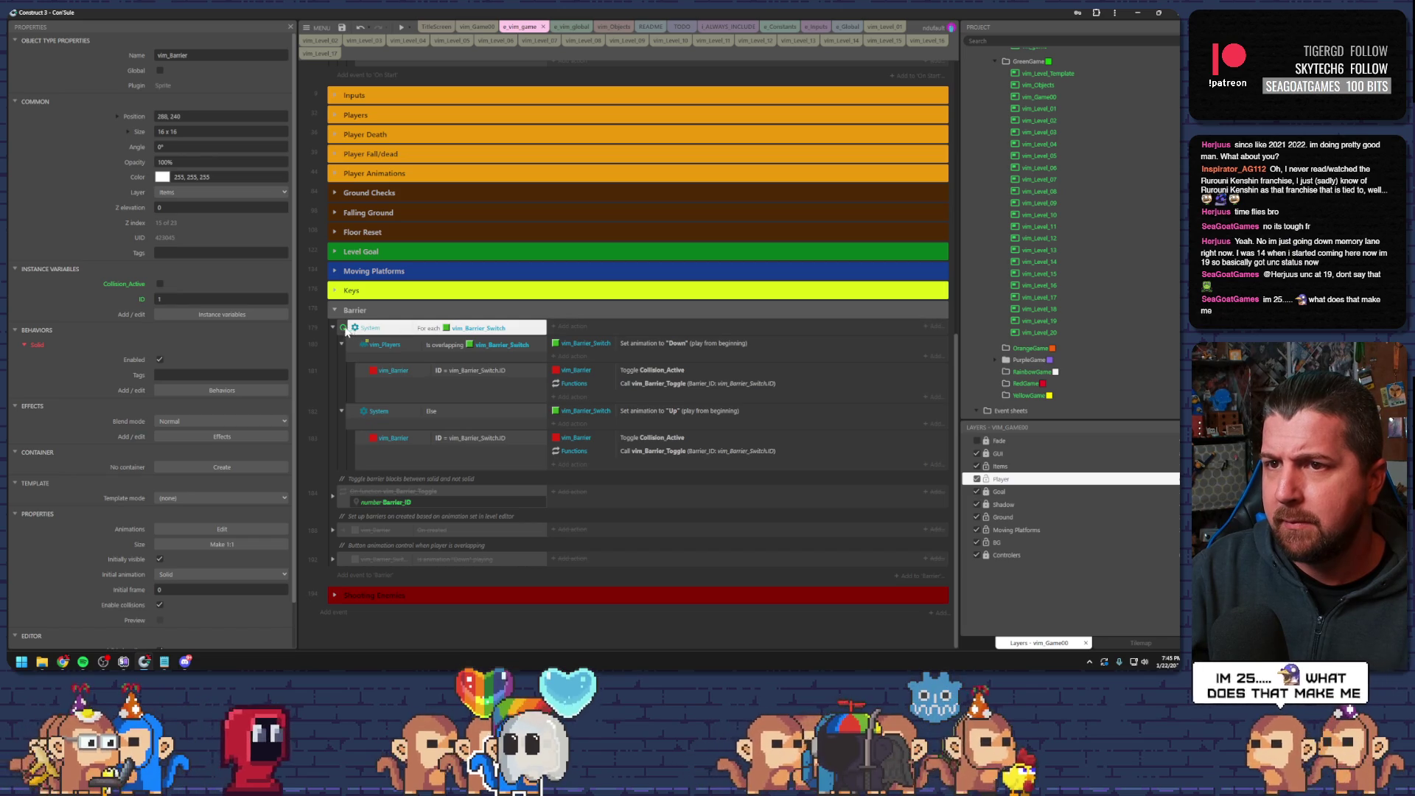
{"action": "left_click", "coordinate": [348, 331]}
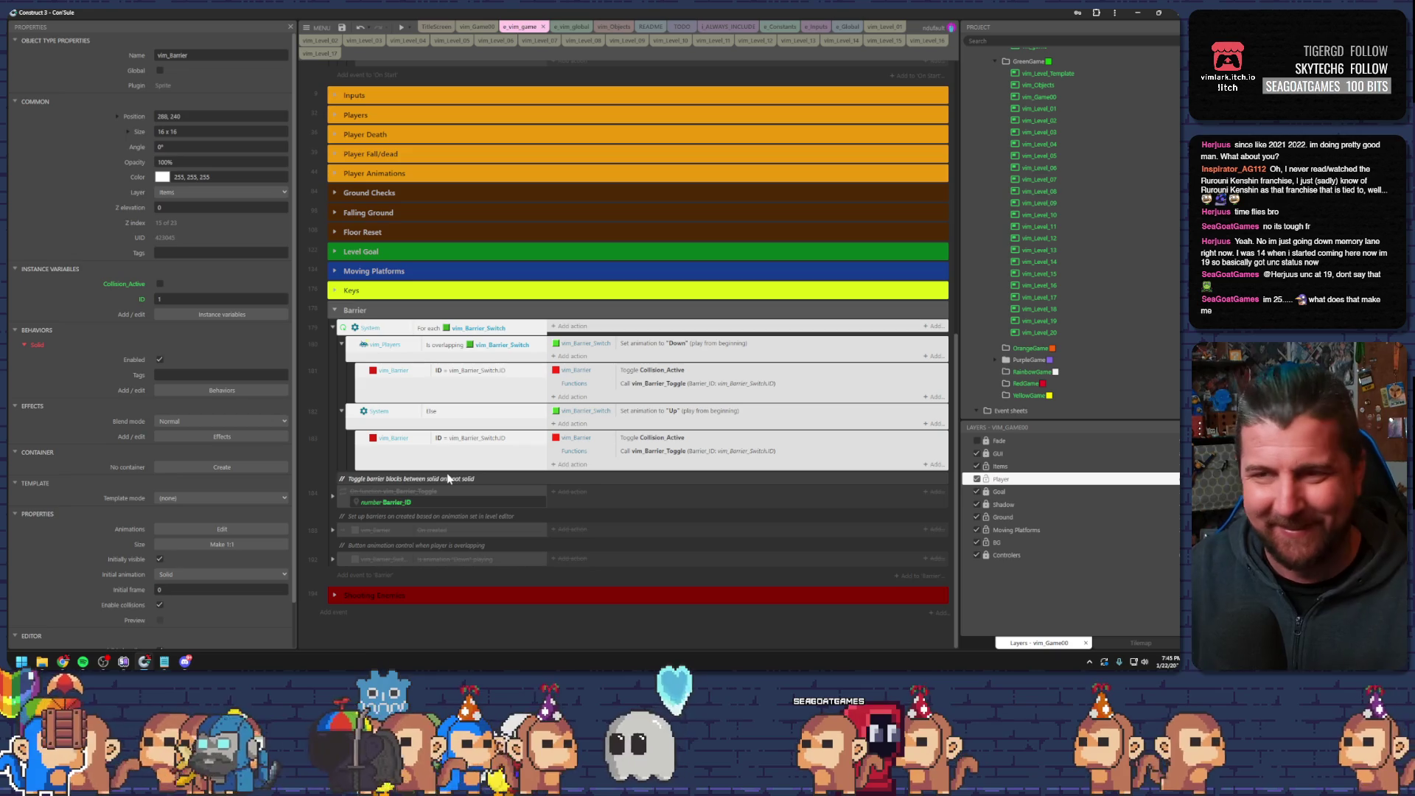
{"action": "left_click", "coordinate": [403, 328]}
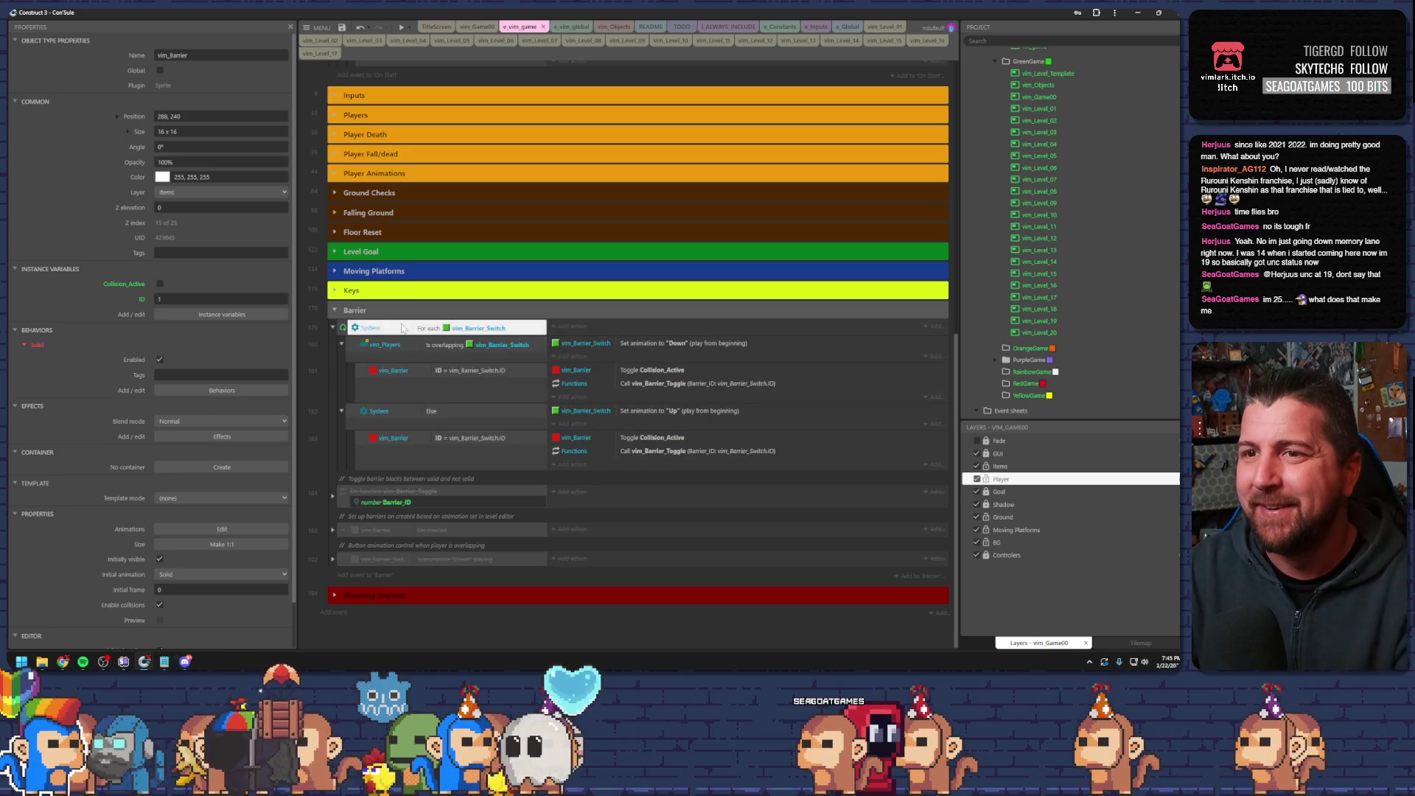
{"action": "left_click", "coordinate": [345, 330]}
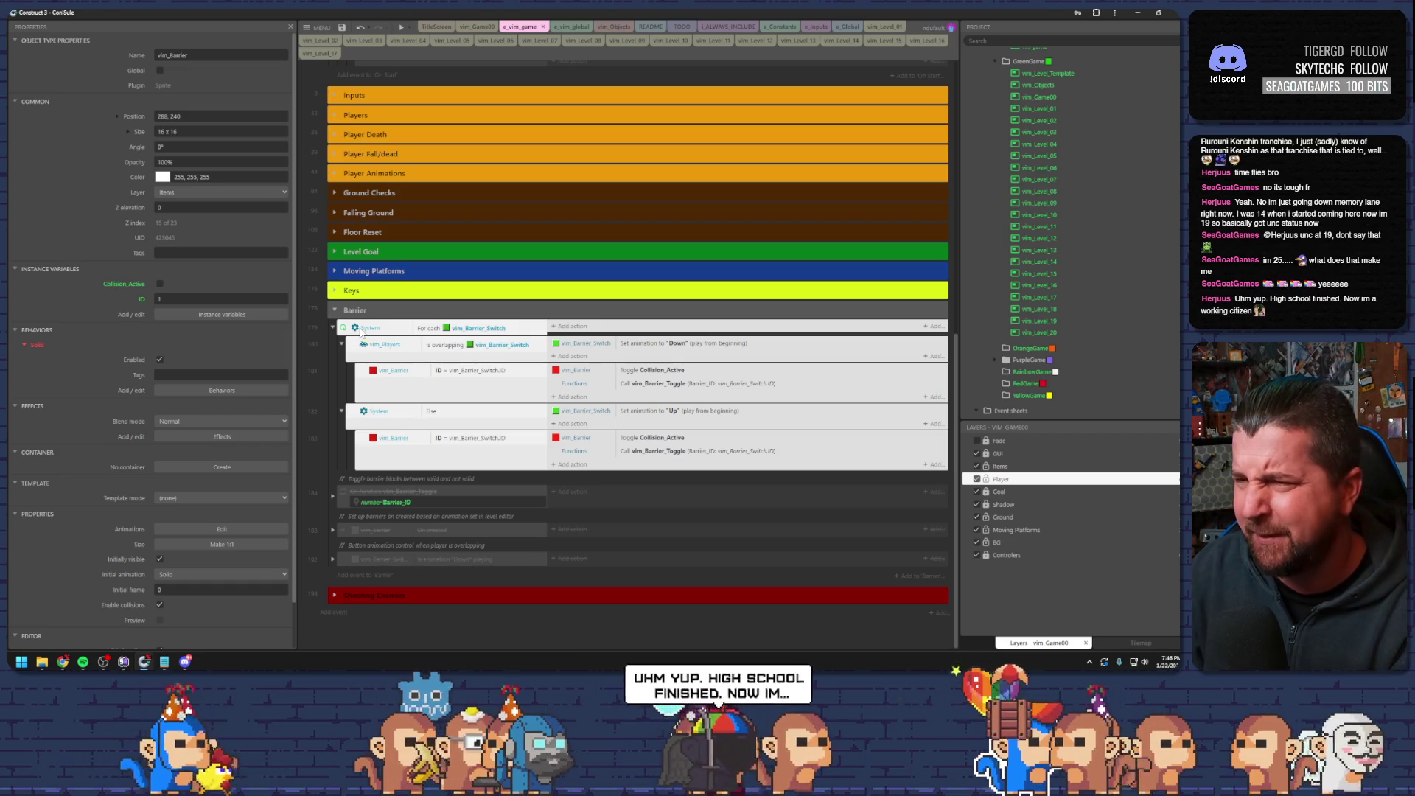
{"action": "left_click", "coordinate": [361, 329]}
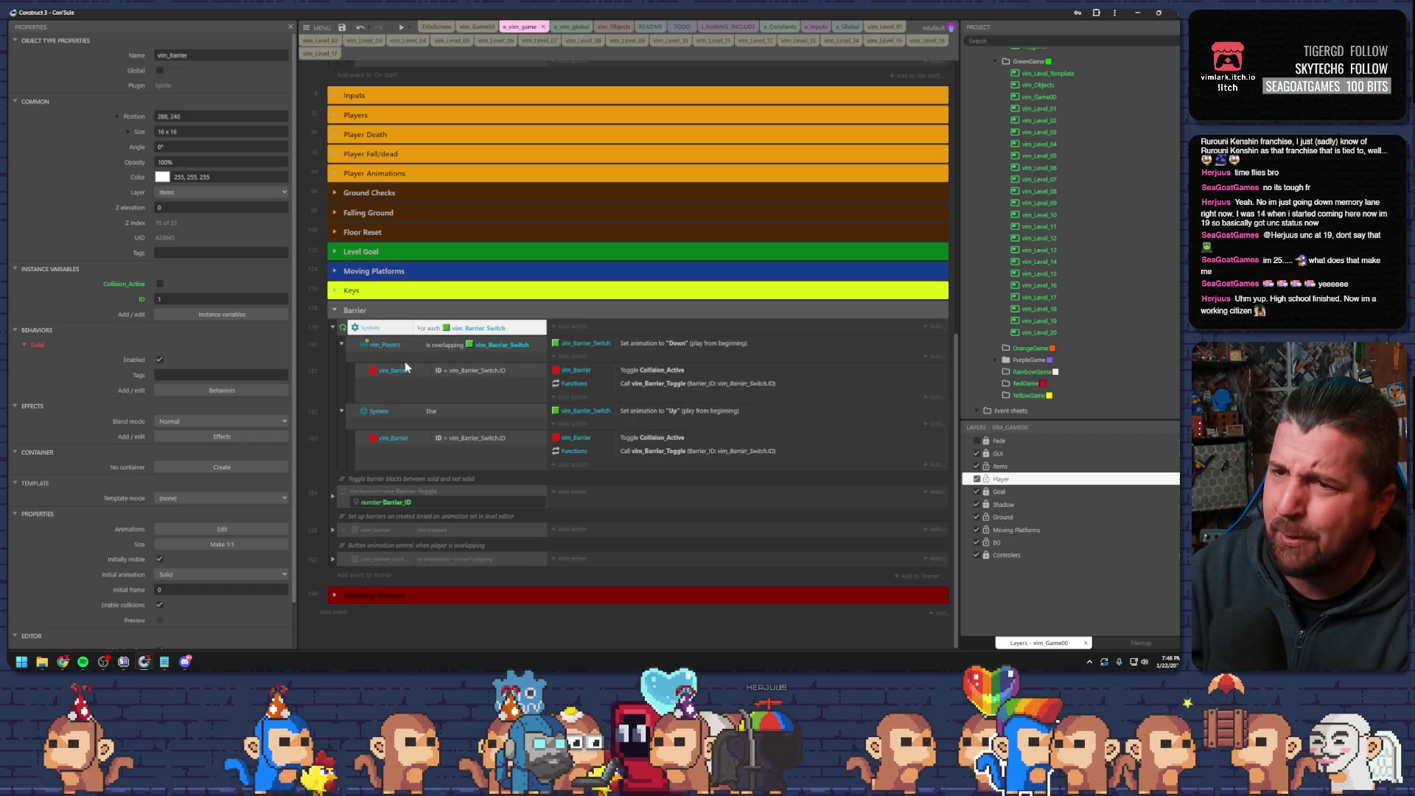
{"action": "left_click", "coordinate": [349, 340]}
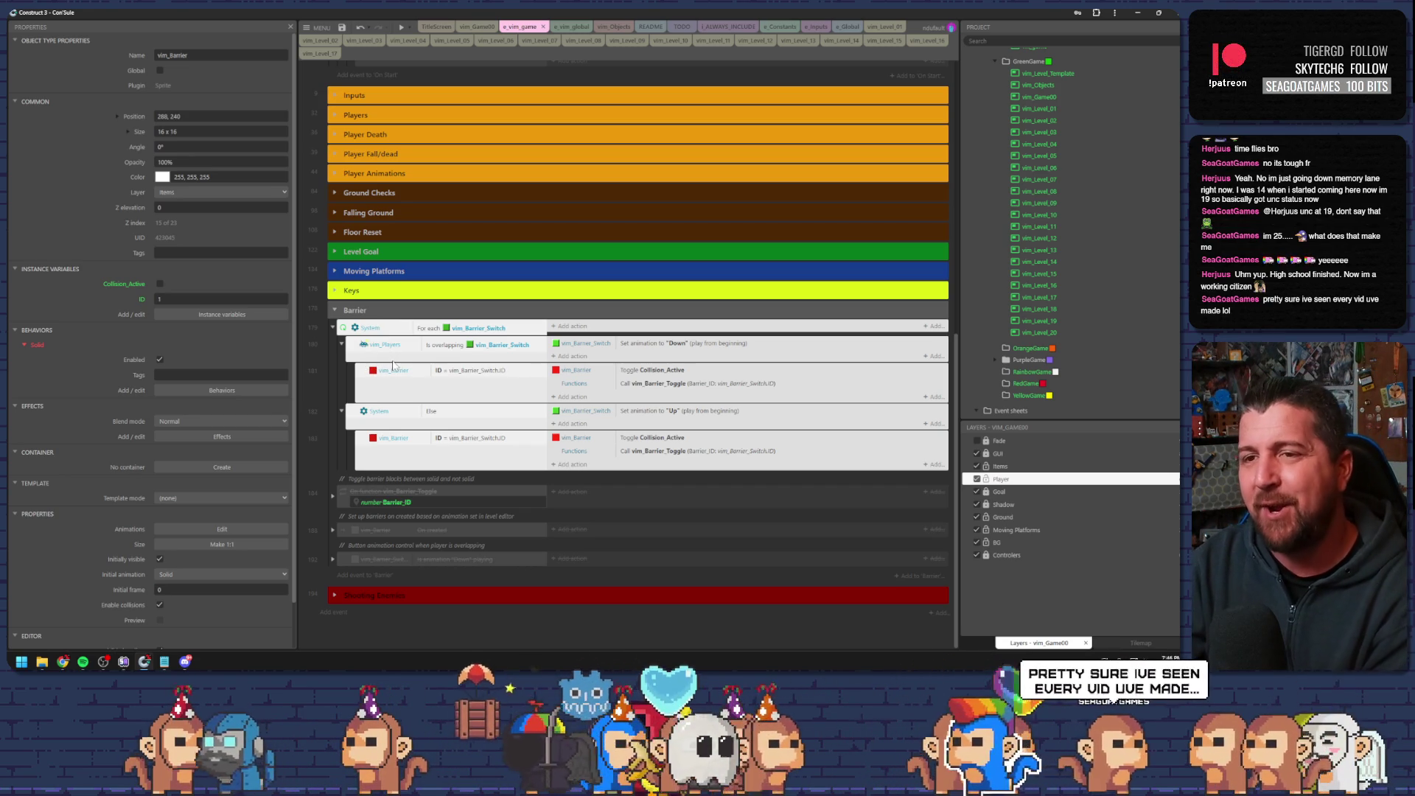
{"action": "left_click", "coordinate": [394, 331]}
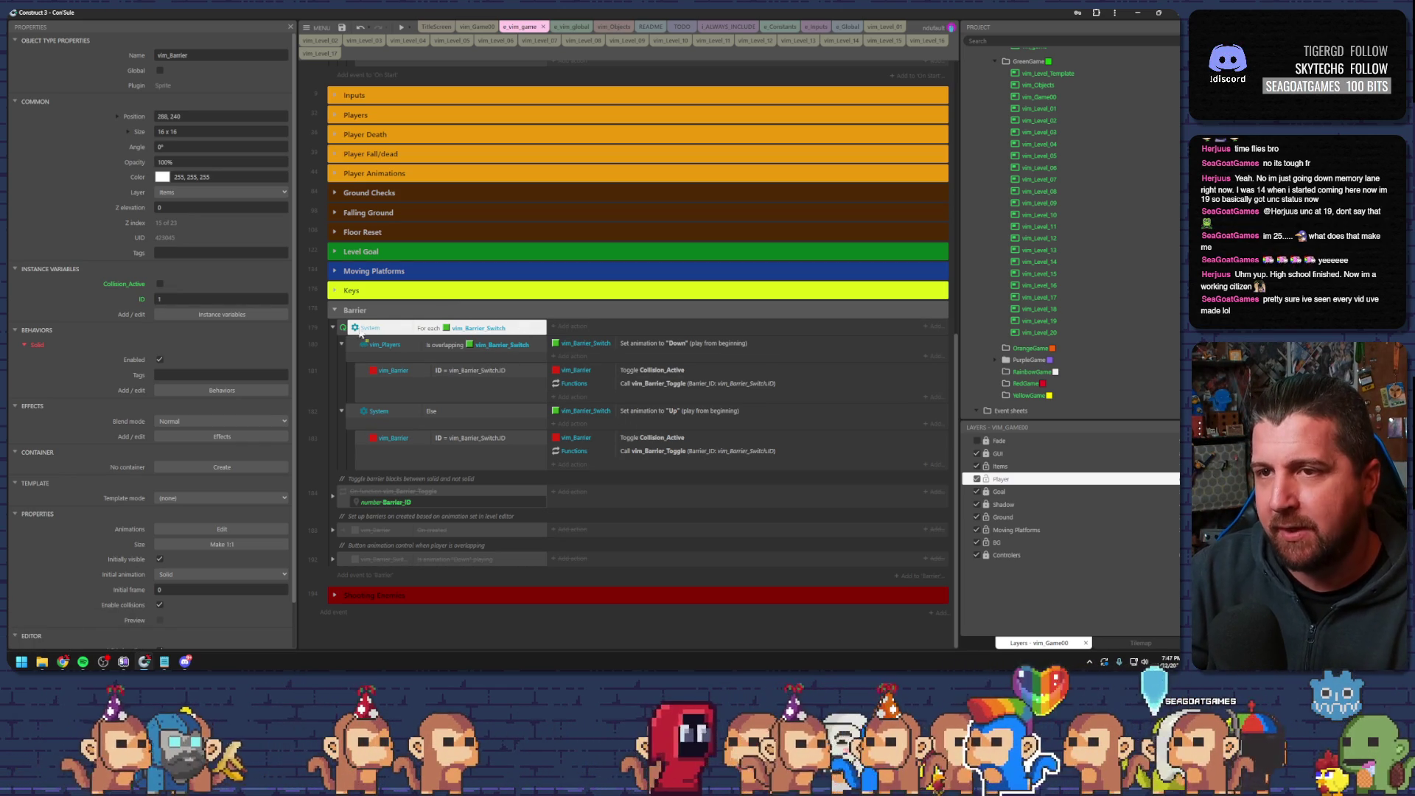
{"action": "left_click", "coordinate": [346, 330]}
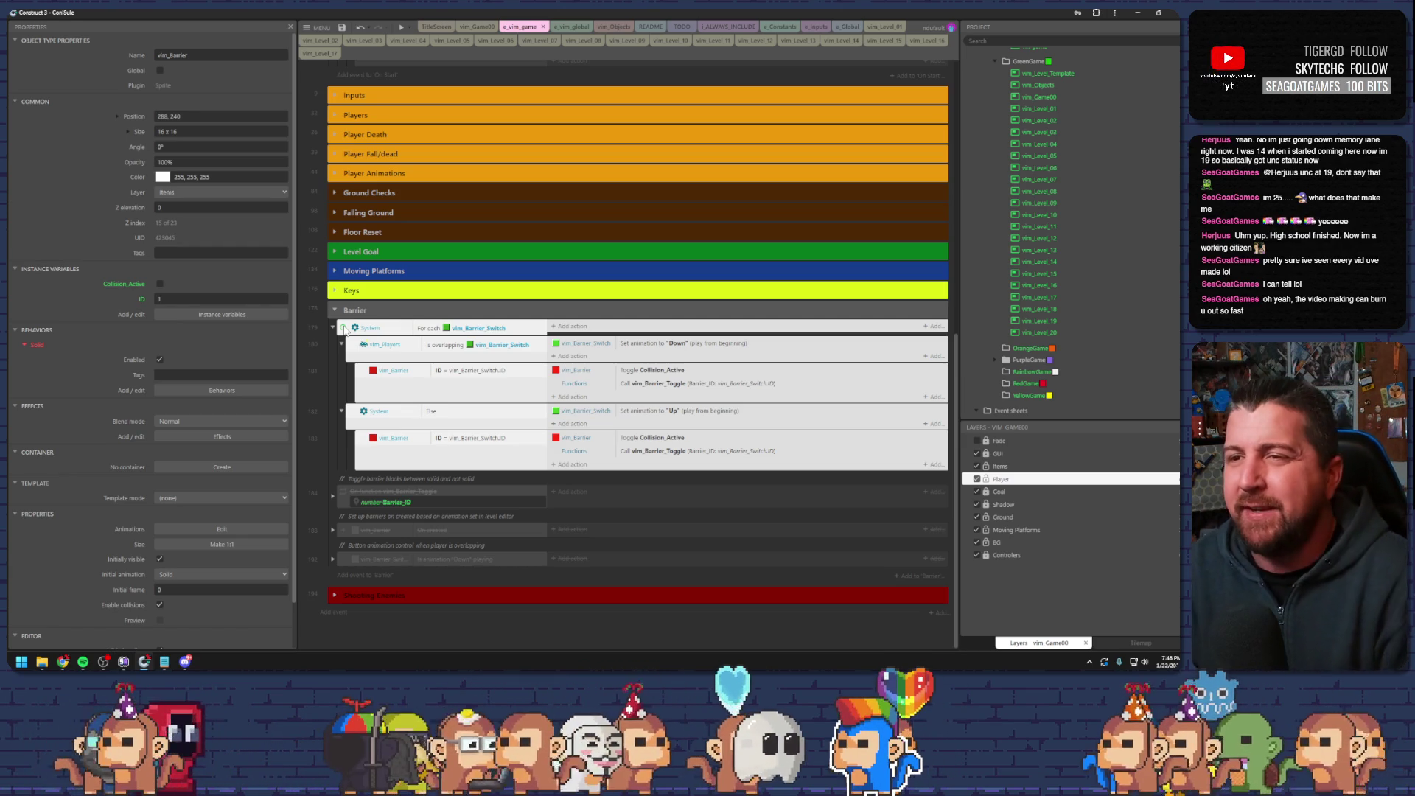
- Review the For each, player-overlapping-switch and barrier ID conditions, then save the project
{"action": "left_click", "coordinate": [428, 350]}
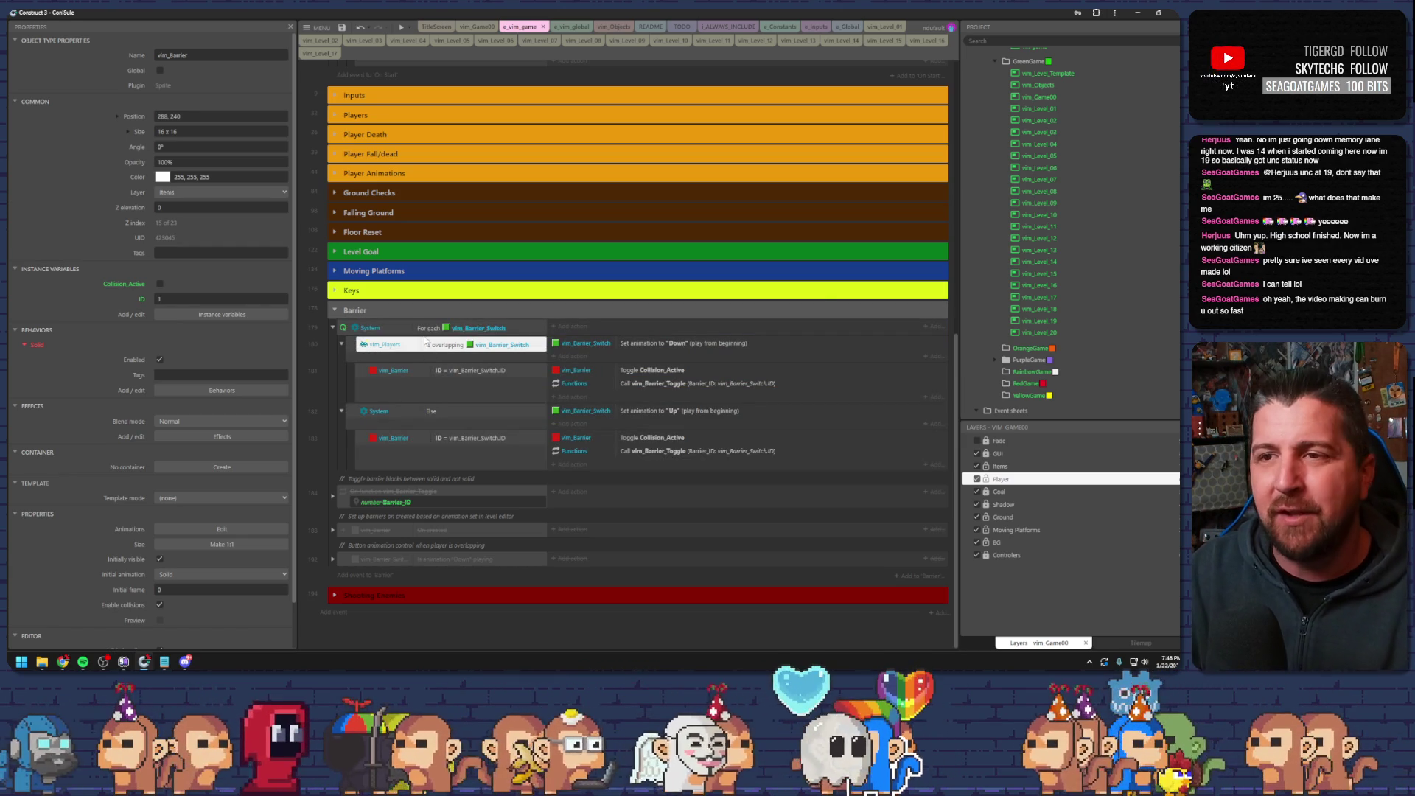
{"action": "left_click", "coordinate": [429, 329]}
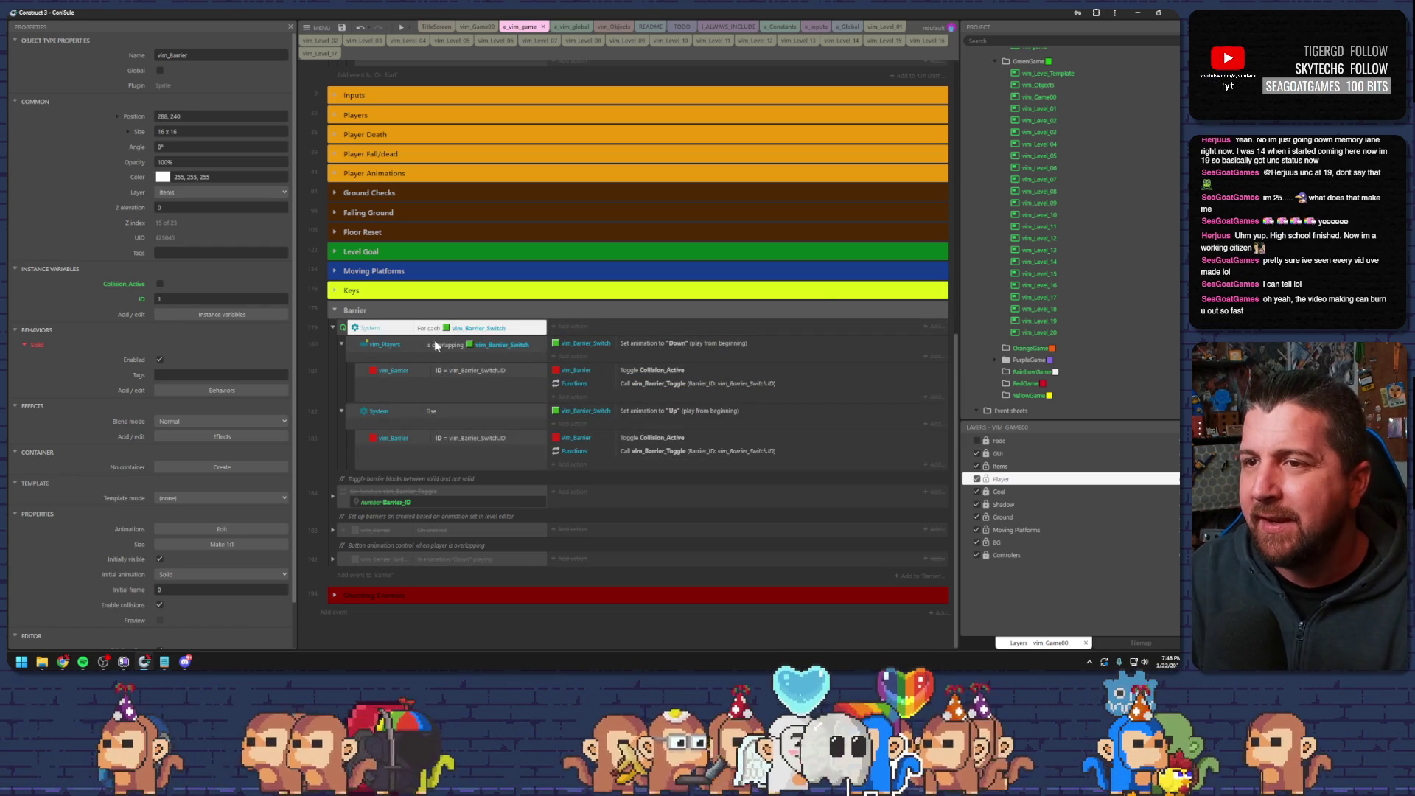
{"action": "left_click", "coordinate": [435, 344]}
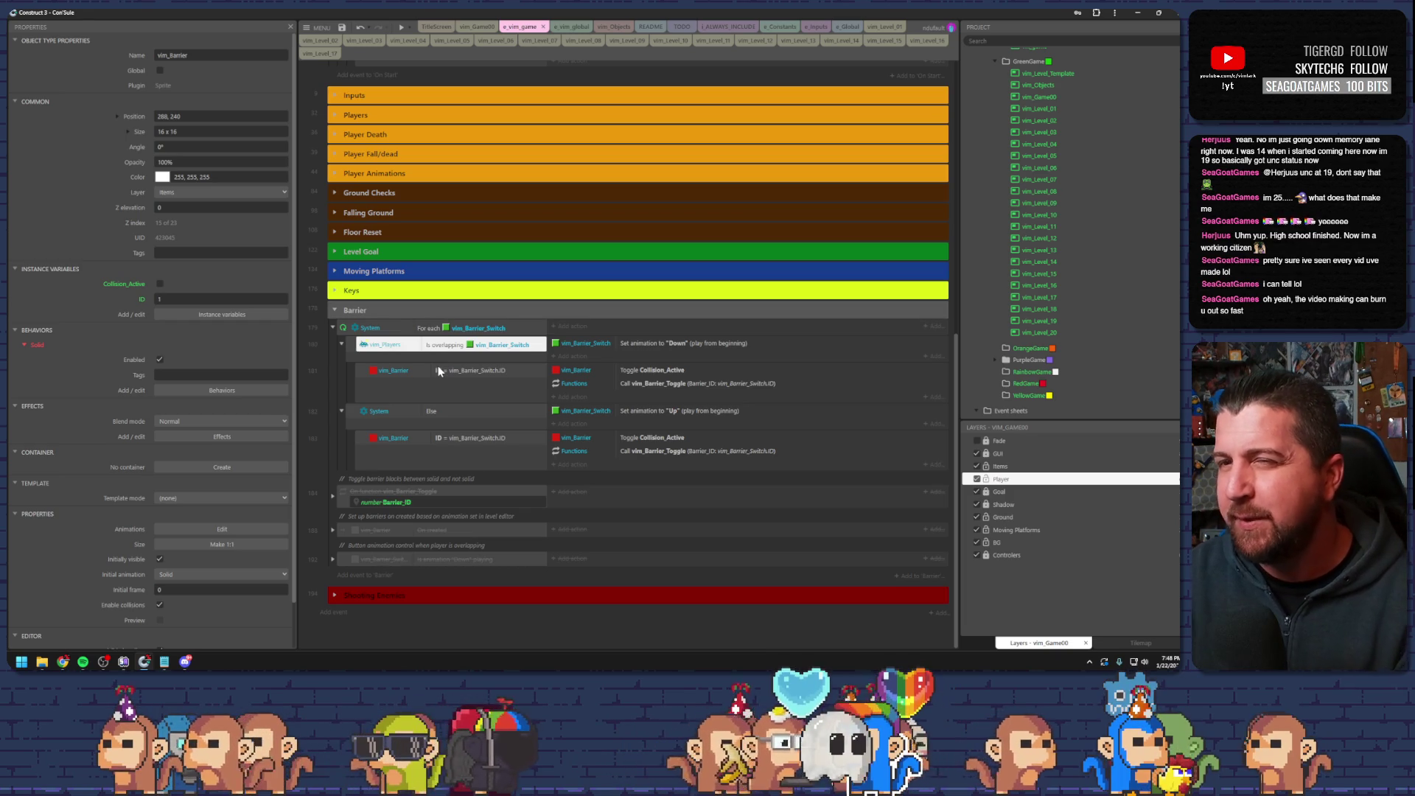
{"action": "left_click", "coordinate": [460, 372]}
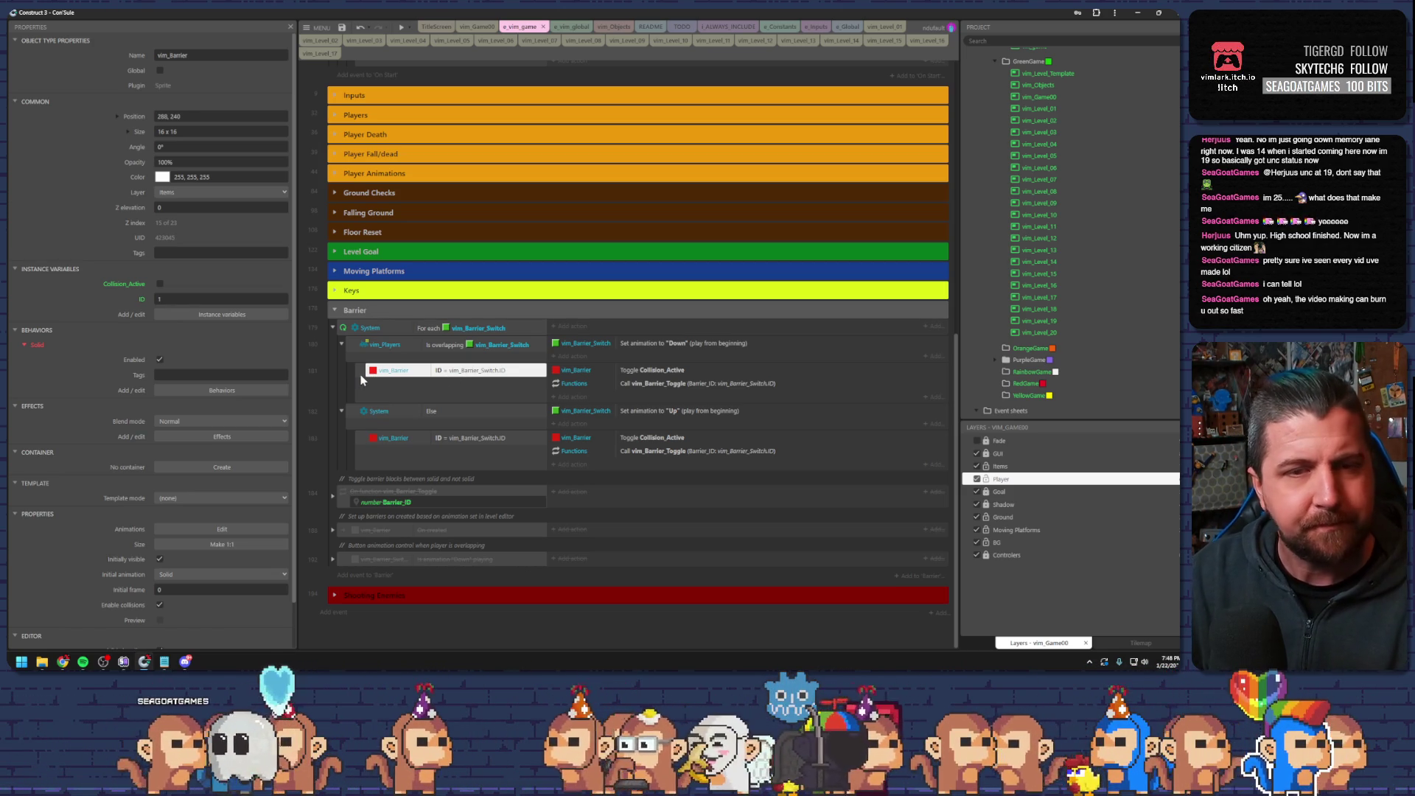
{"action": "left_click", "coordinate": [339, 28]}
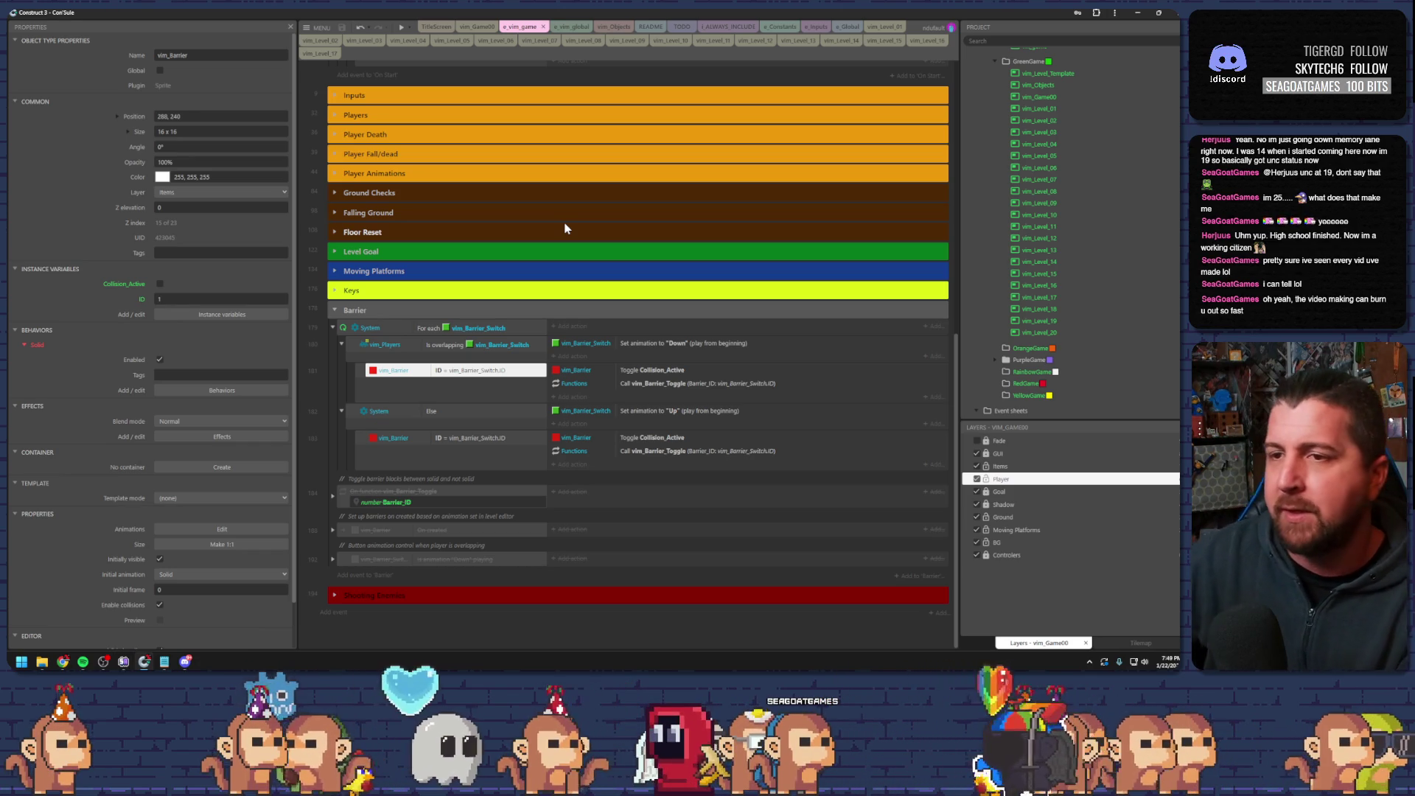
- Re-examine the overlap, barrier ID, For each and Else conditions of the switch event
{"action": "left_click", "coordinate": [463, 346]}
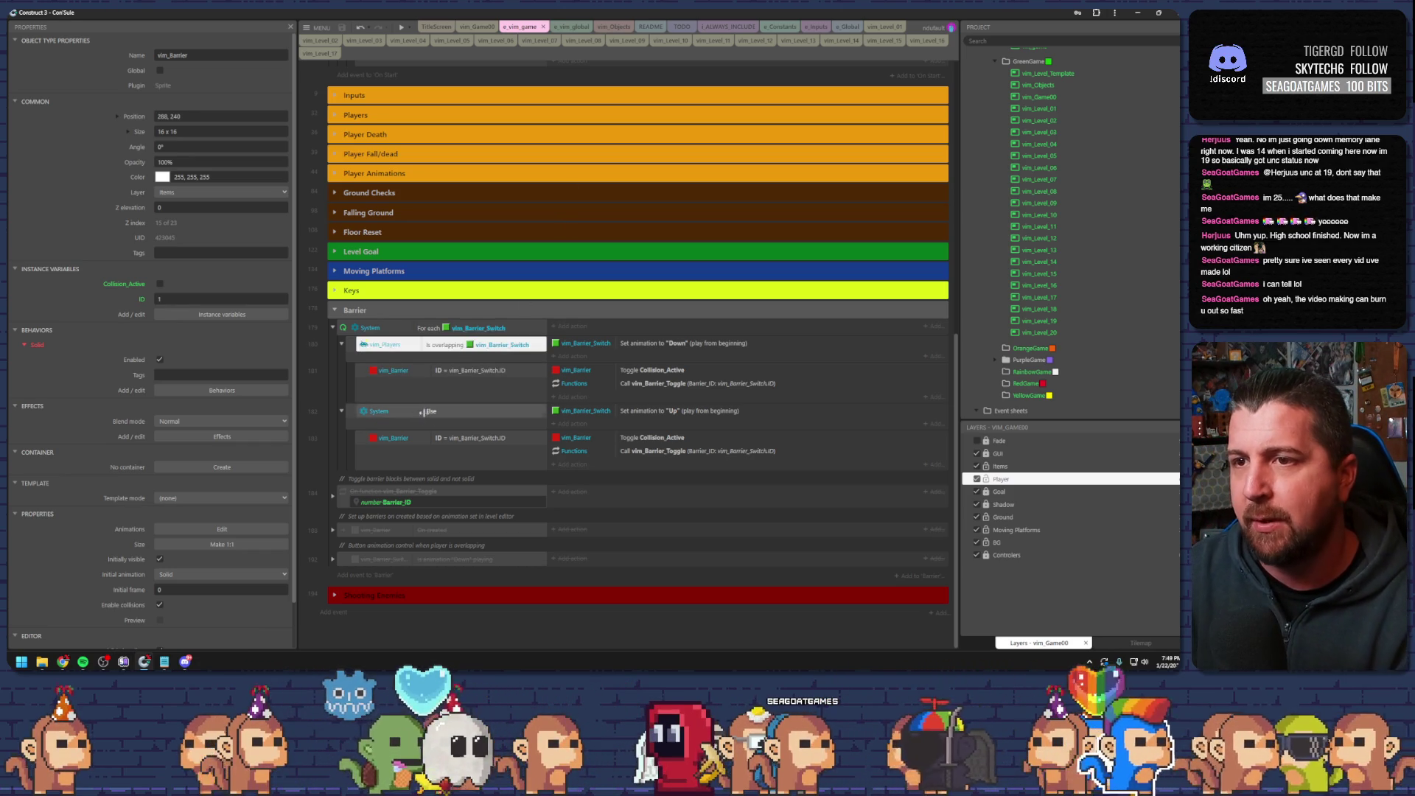
{"action": "left_click", "coordinate": [409, 388]}
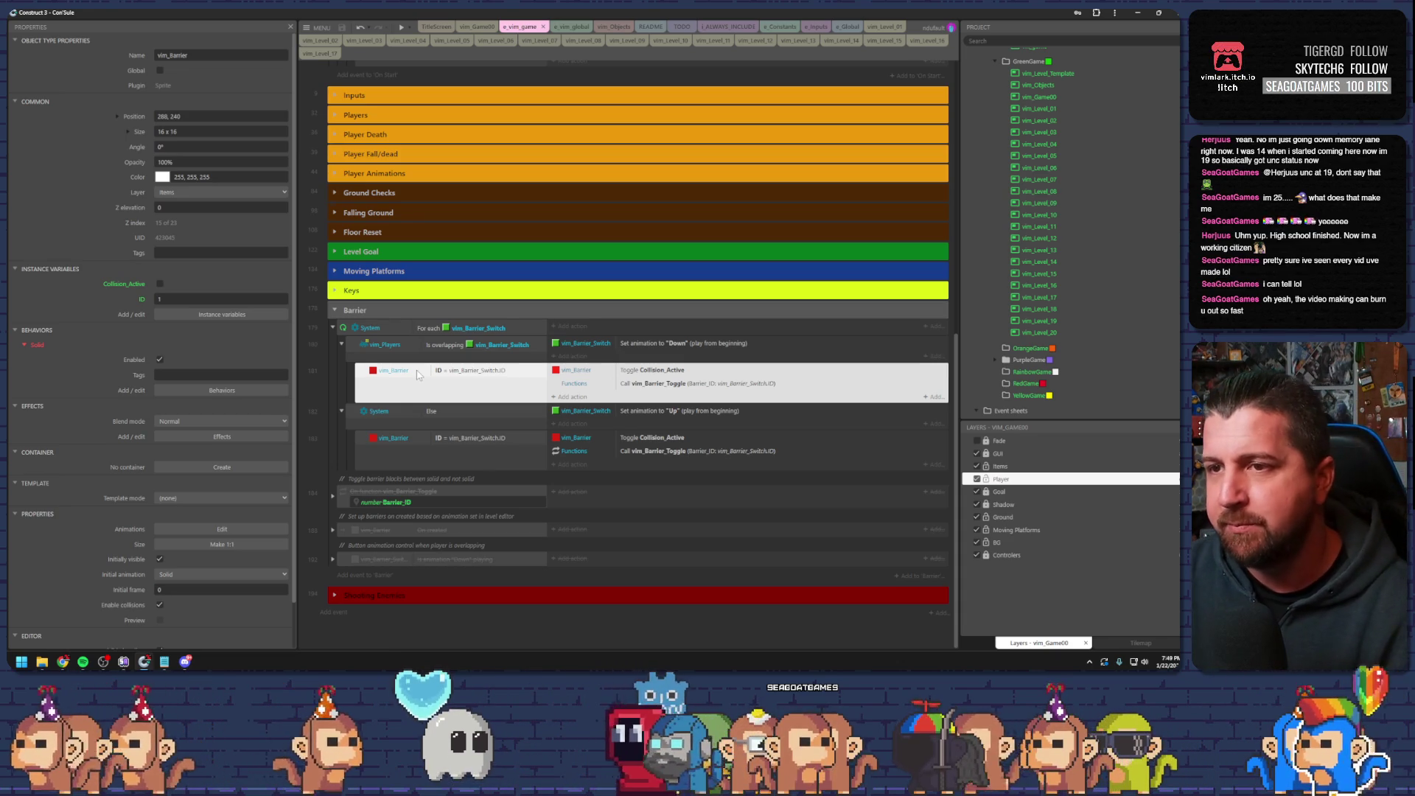
{"action": "left_click", "coordinate": [417, 373]}
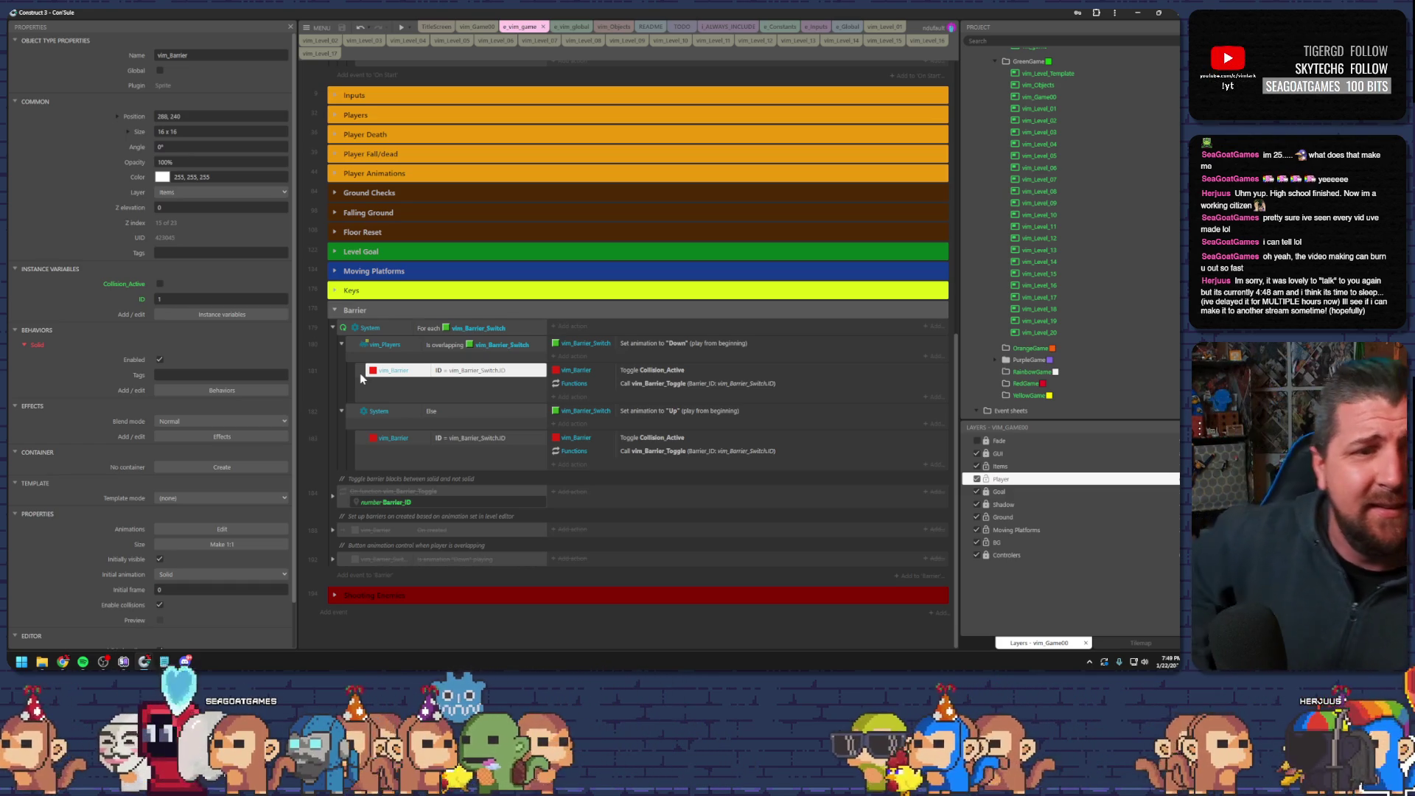
{"action": "left_click", "coordinate": [352, 329]}
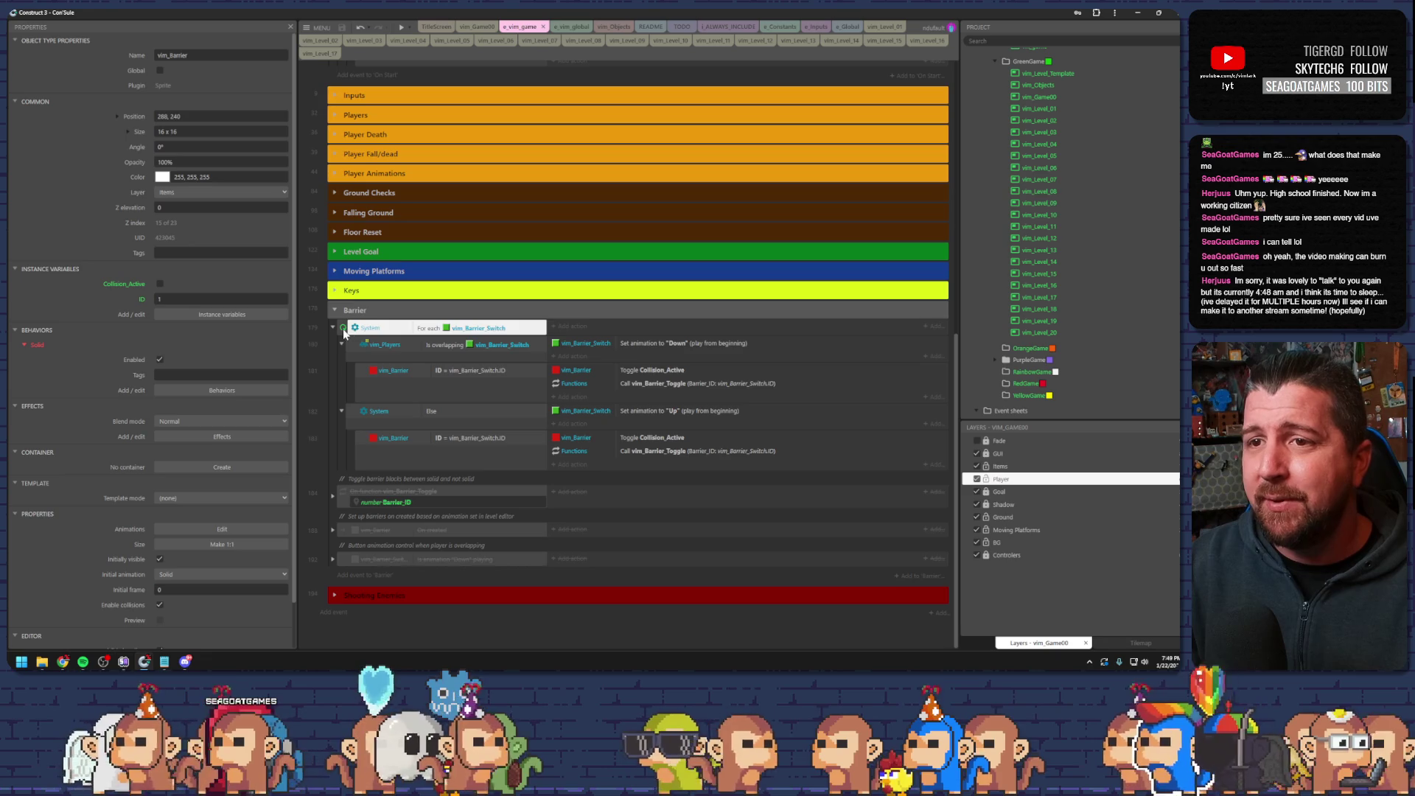
{"action": "left_click", "coordinate": [380, 344]}
{"action": "left_click", "coordinate": [426, 375]}
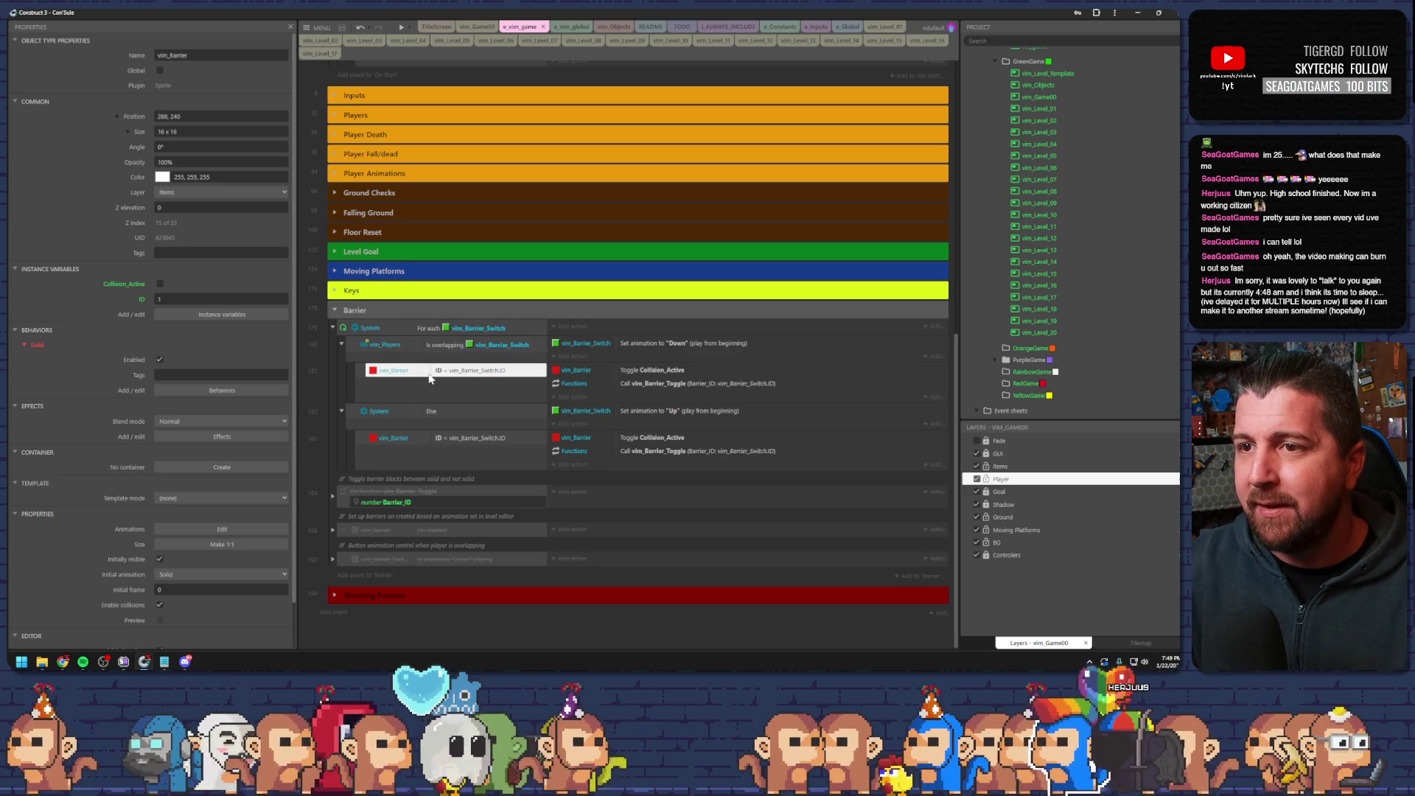
{"action": "left_click", "coordinate": [464, 412]}
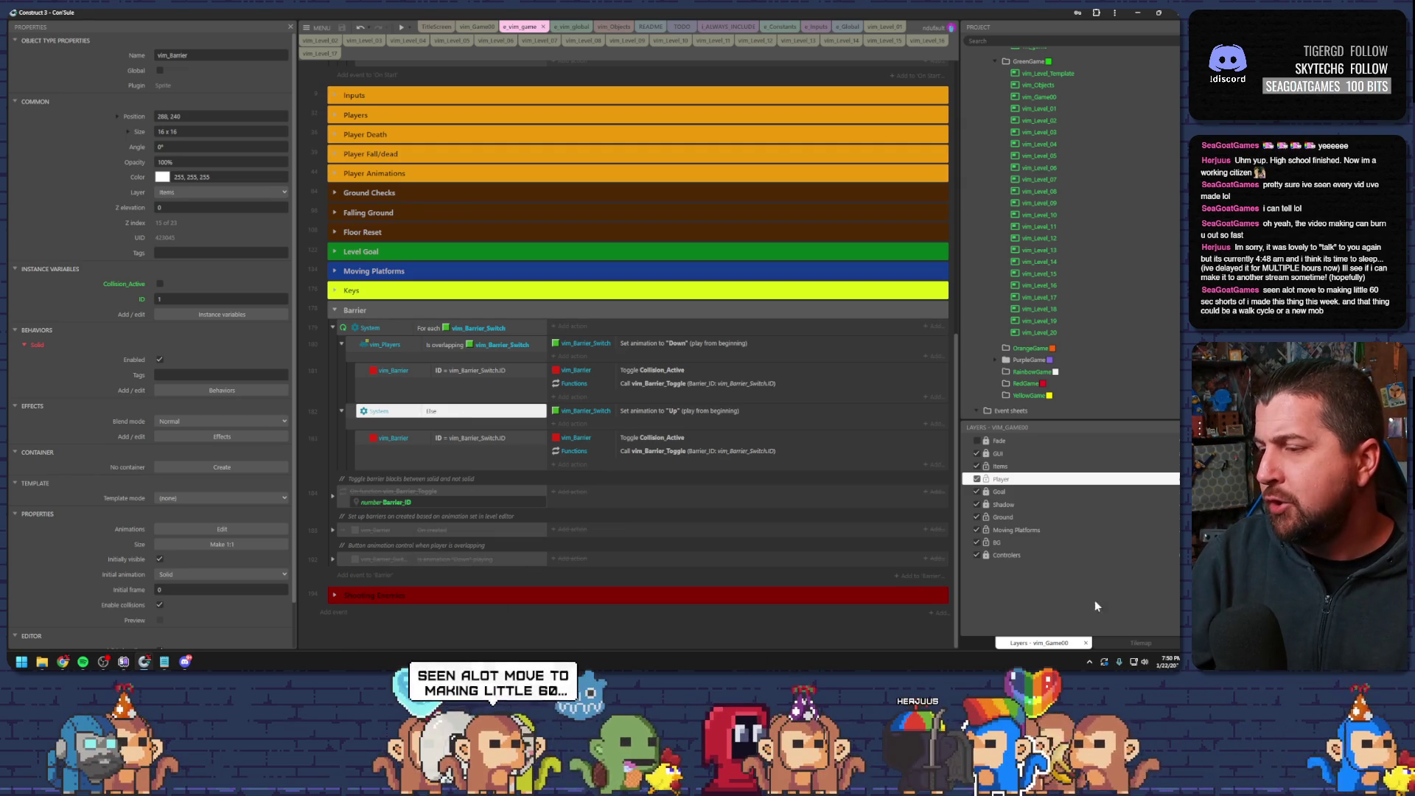
{"action": "mouse_move", "coordinate": [1174, 663]}
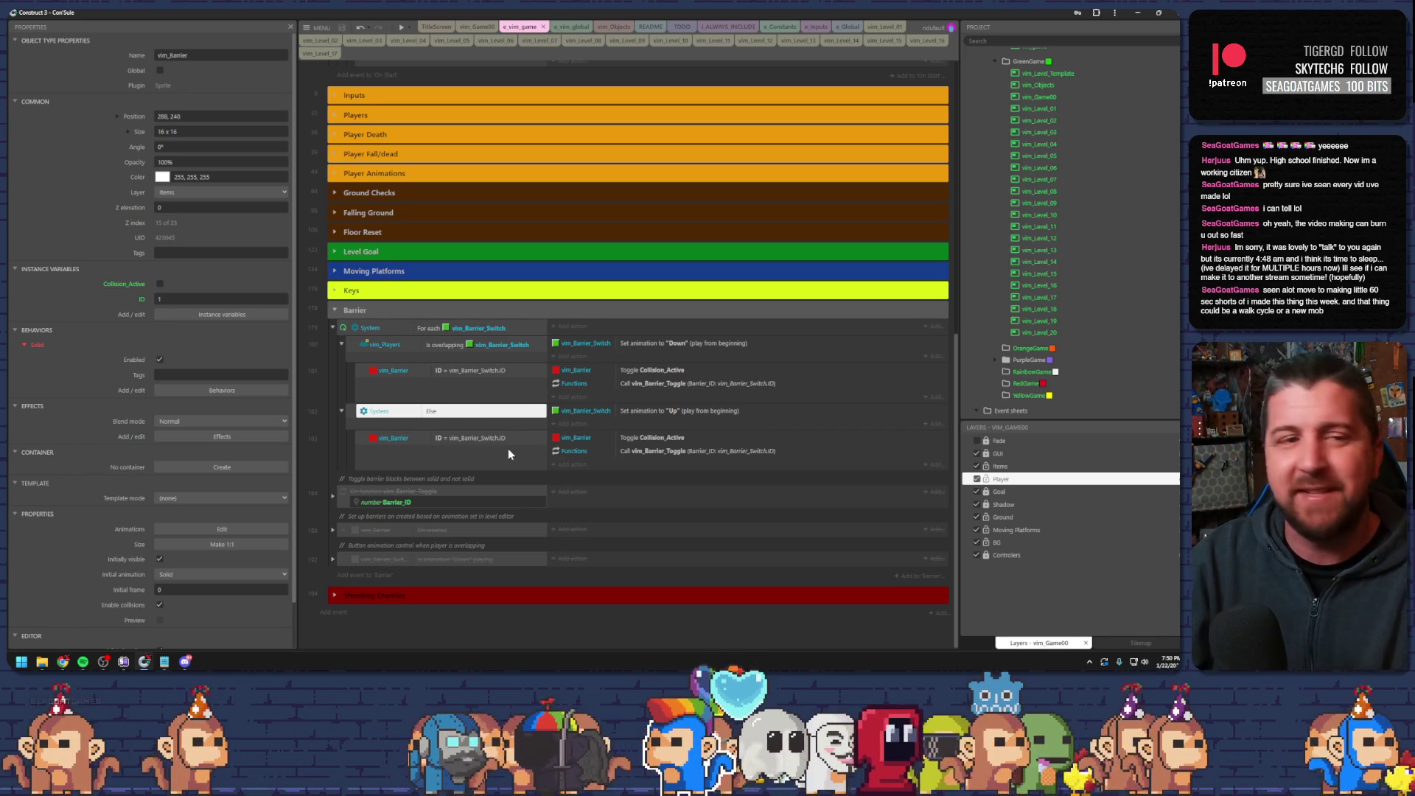
{"action": "left_click", "coordinate": [341, 325]}
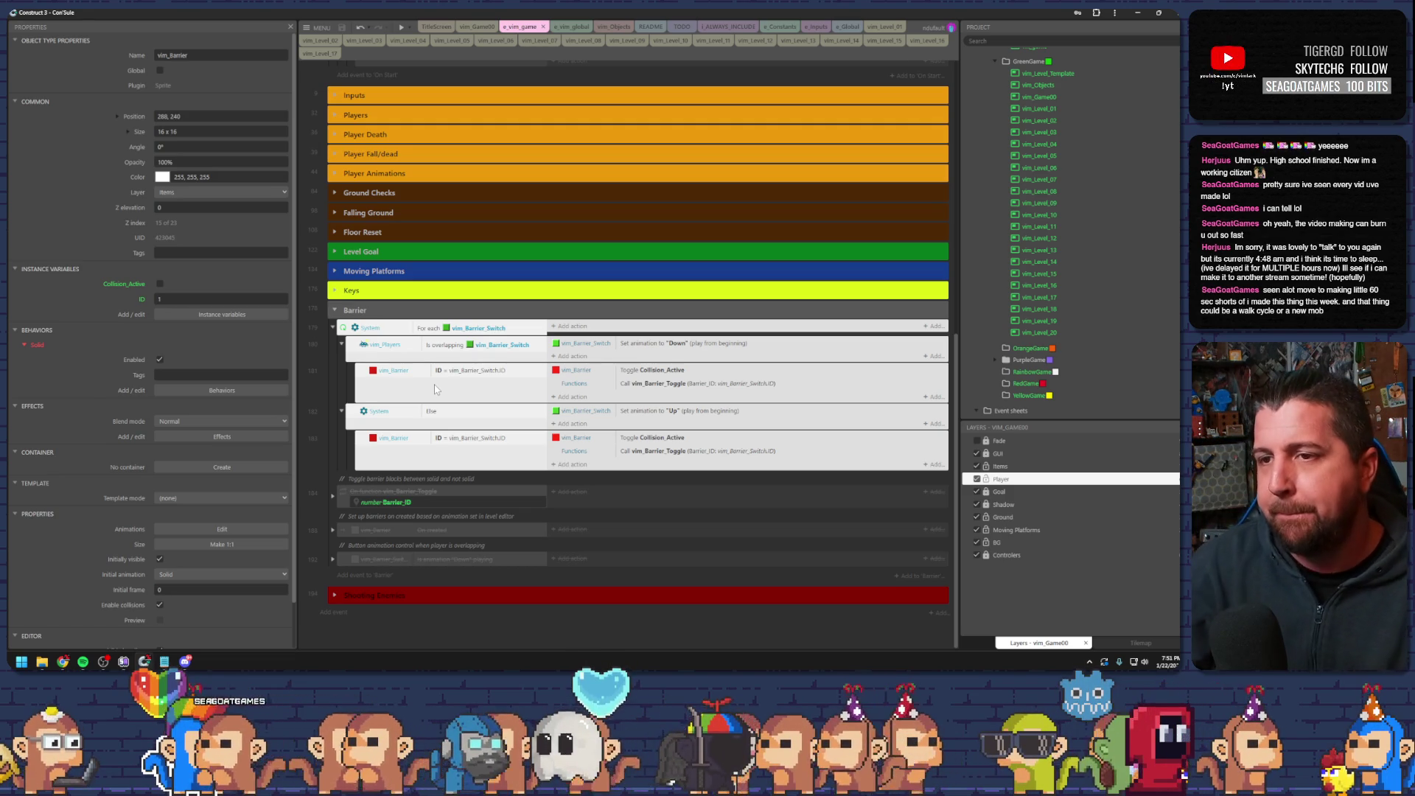
{"action": "left_click", "coordinate": [429, 332]}
{"action": "left_click", "coordinate": [459, 374]}
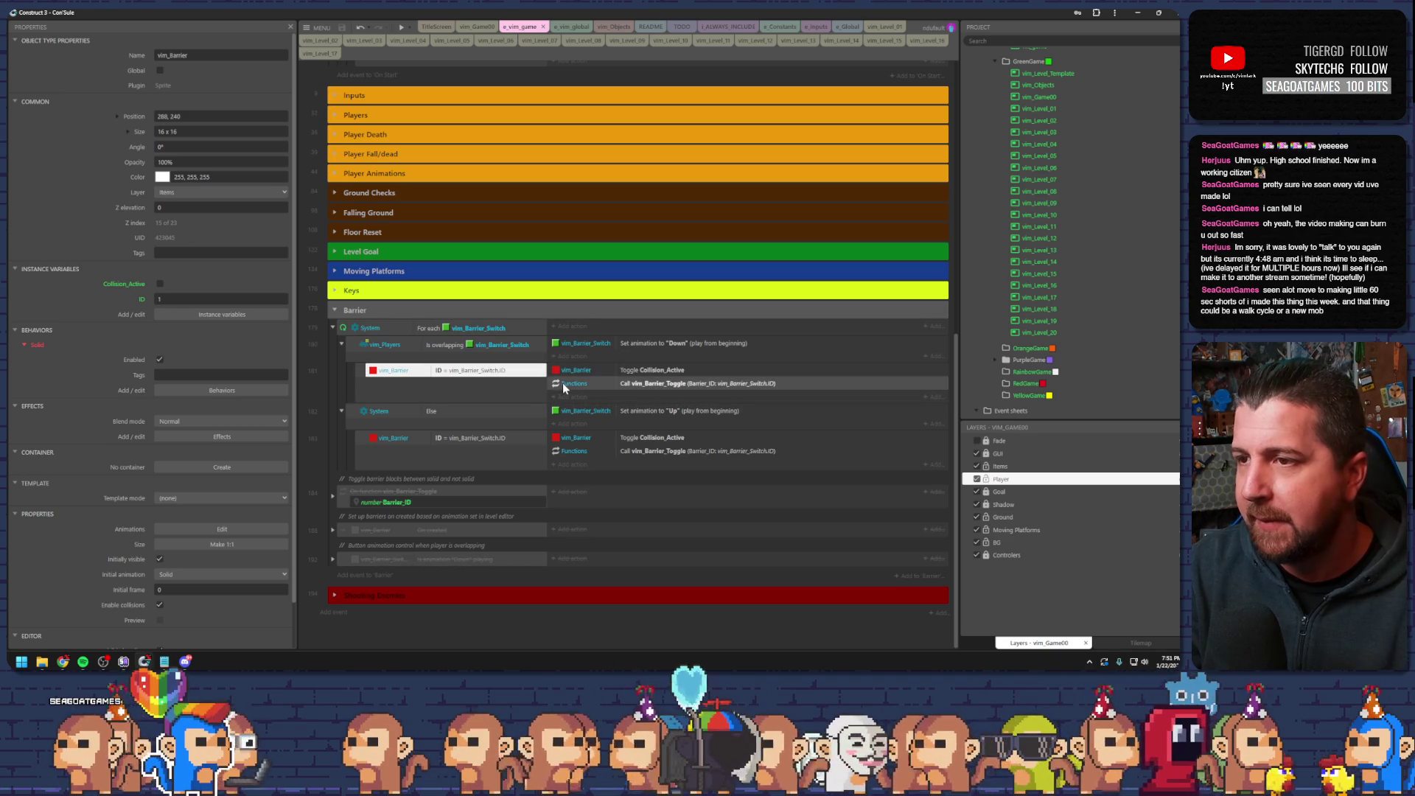
{"action": "left_click", "coordinate": [595, 372]}
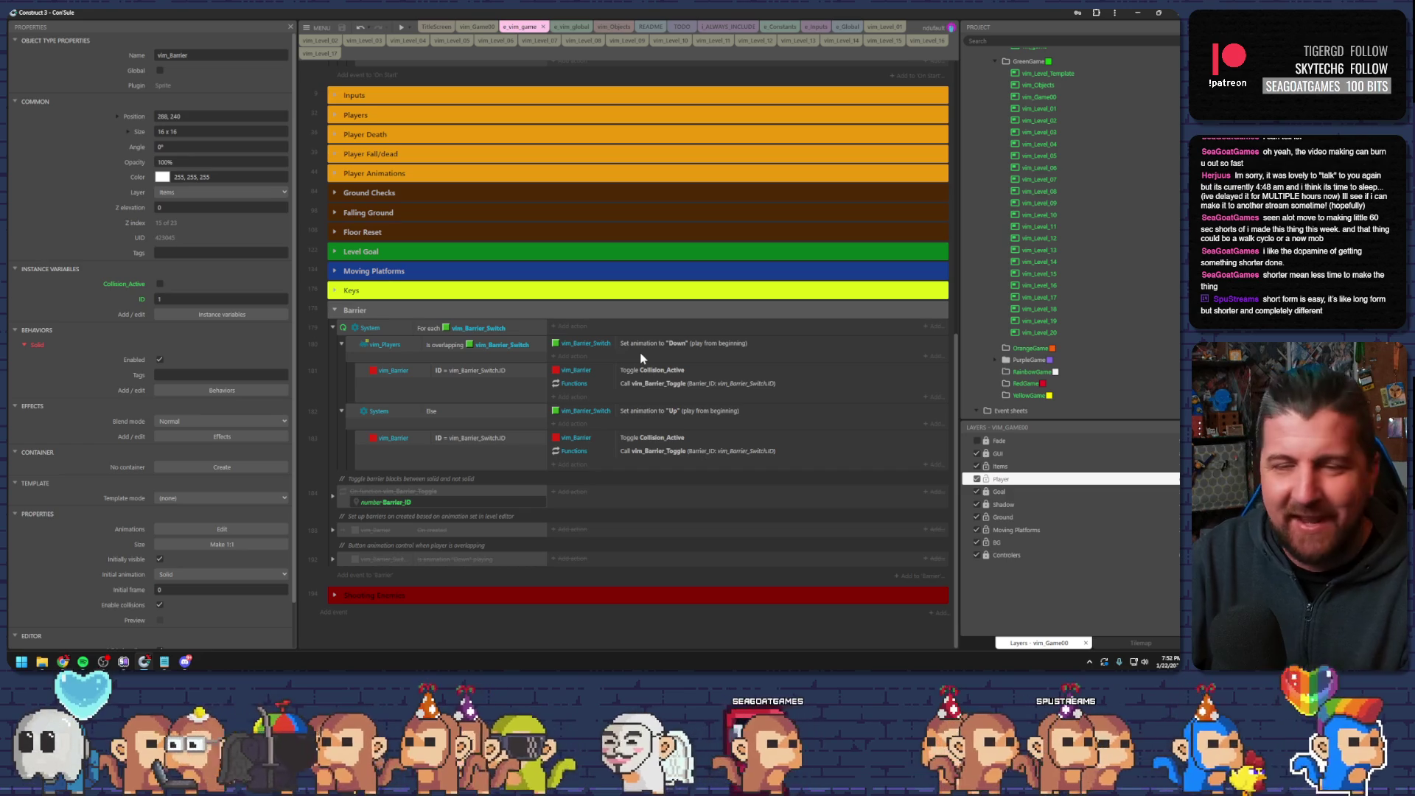
{"action": "left_click", "coordinate": [634, 349]}
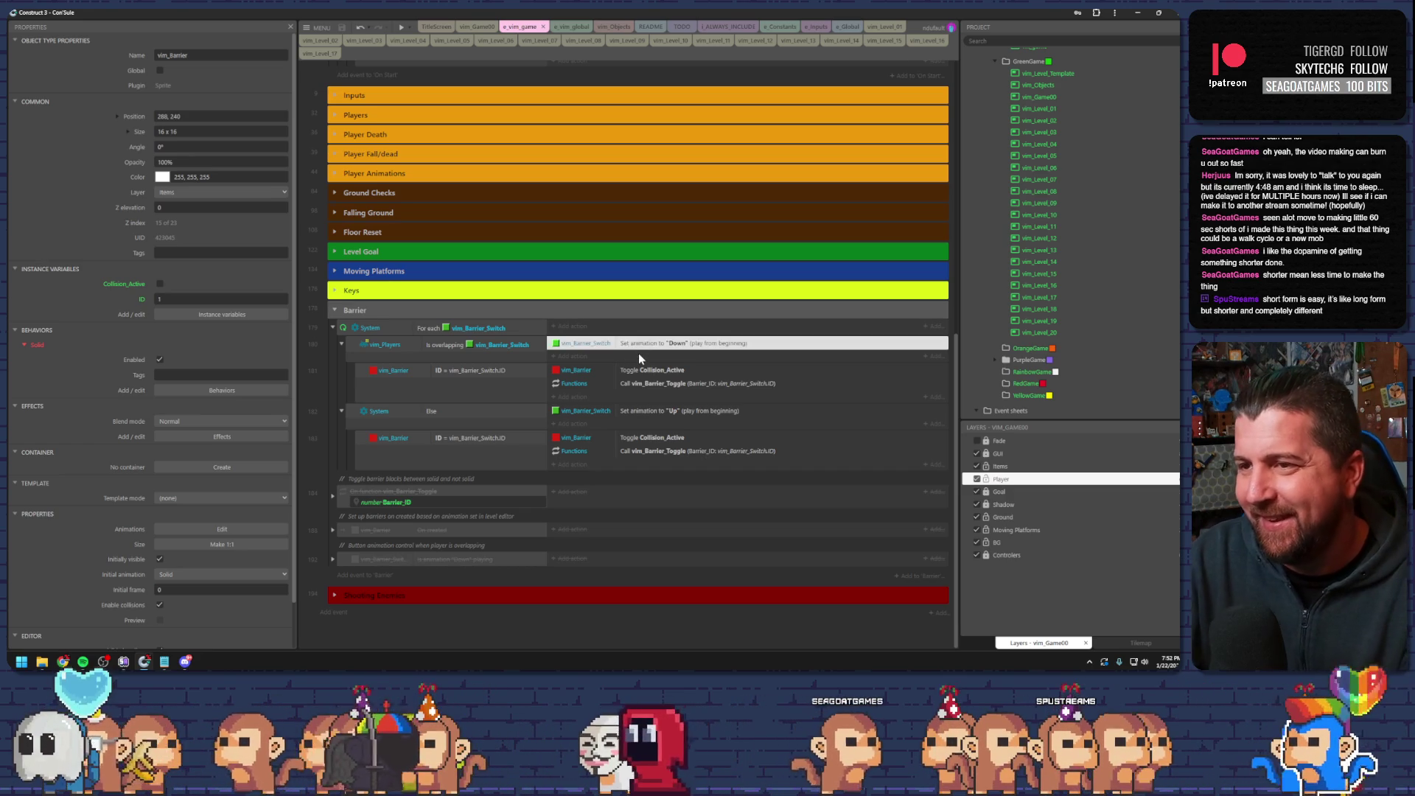
{"action": "key", "text": "Escape"}
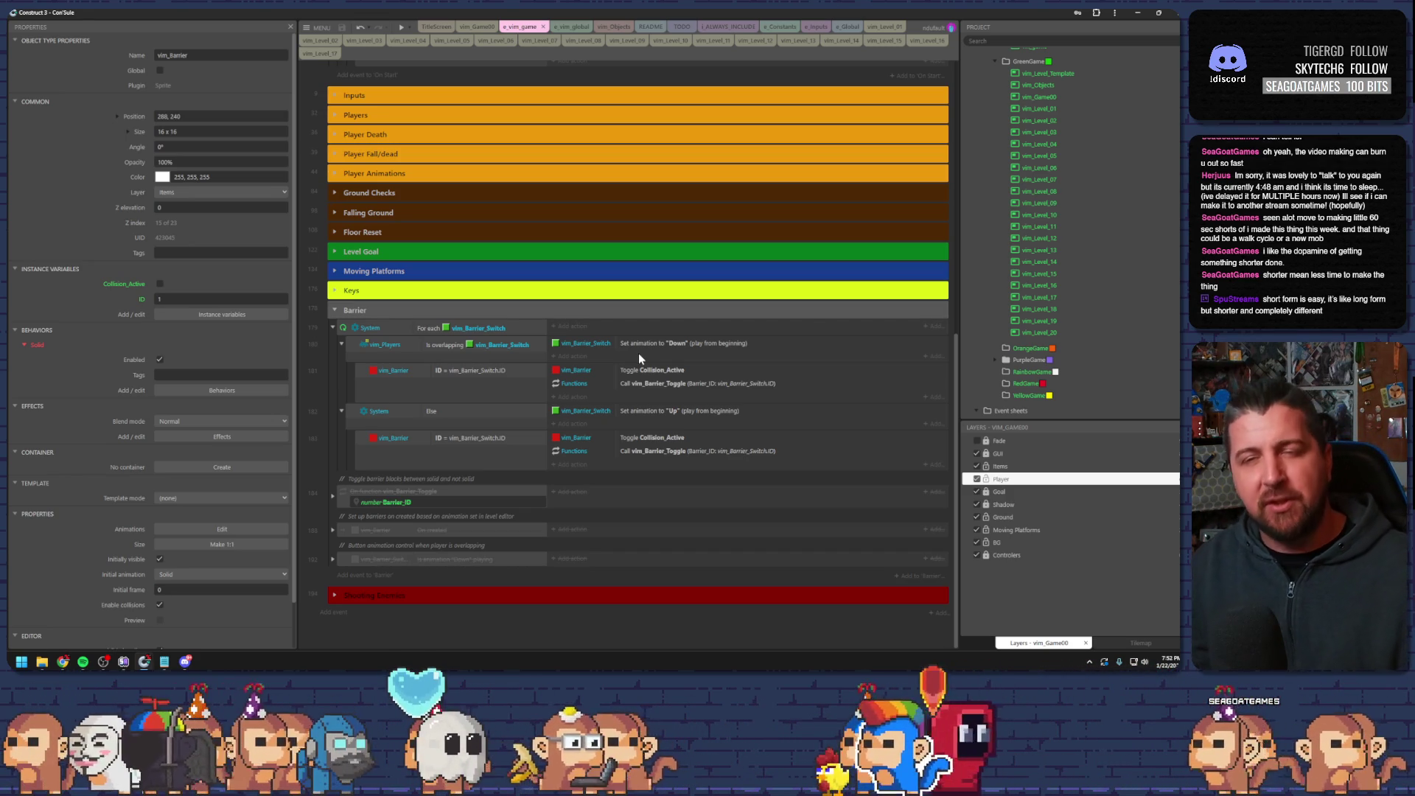
{"action": "left_click", "coordinate": [602, 348]}
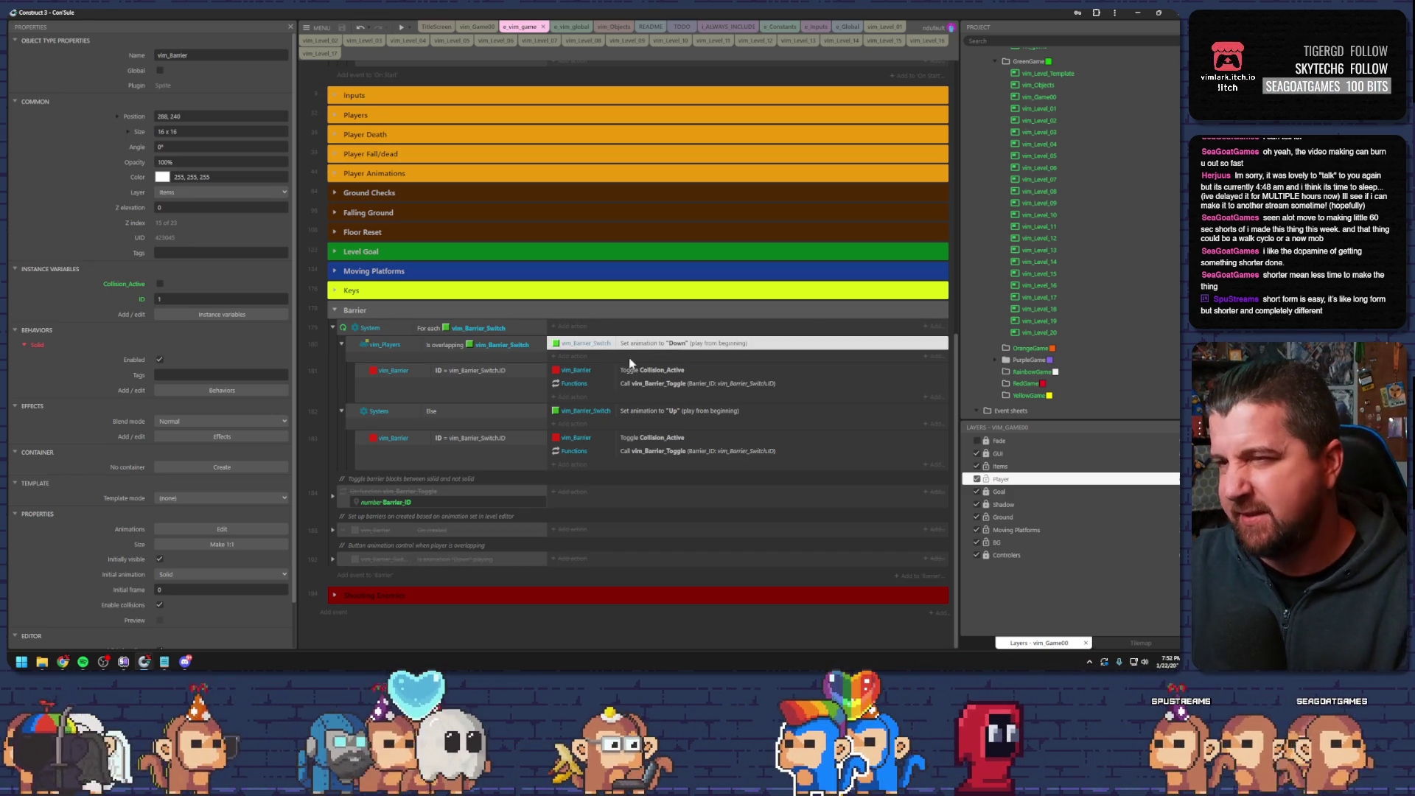
{"action": "left_click", "coordinate": [487, 356]}
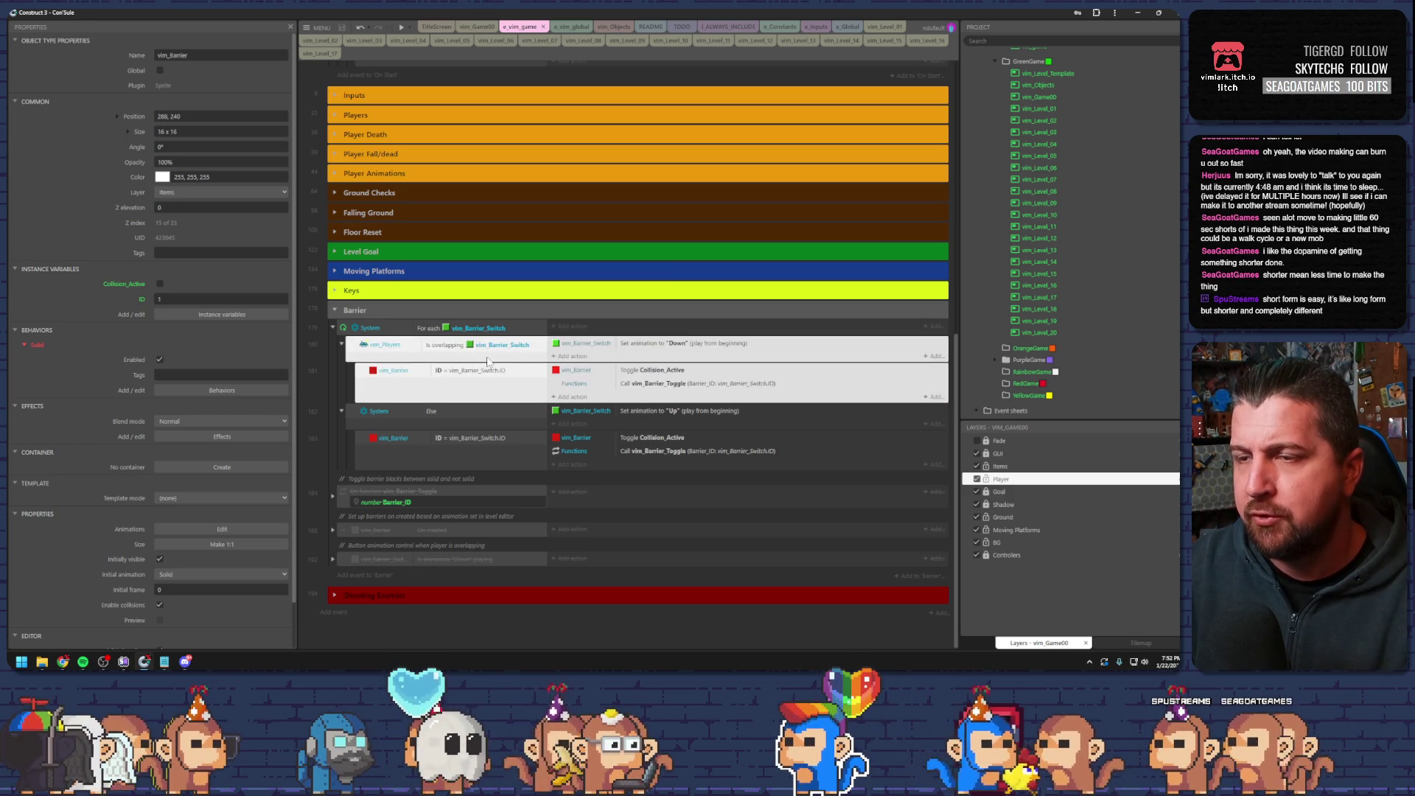
{"action": "left_click", "coordinate": [604, 359]}
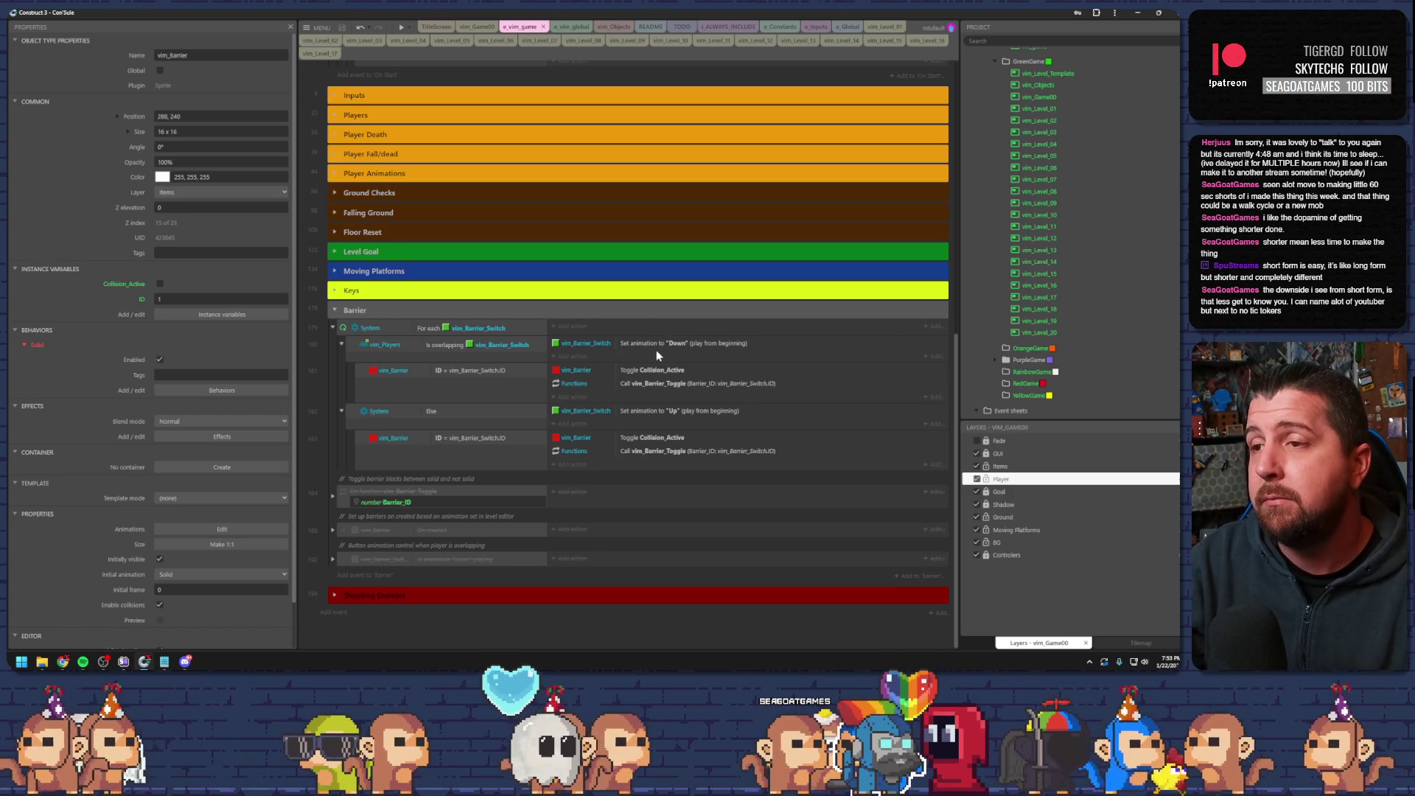
{"action": "left_click", "coordinate": [769, 344]}
{"action": "left_click", "coordinate": [775, 352]}
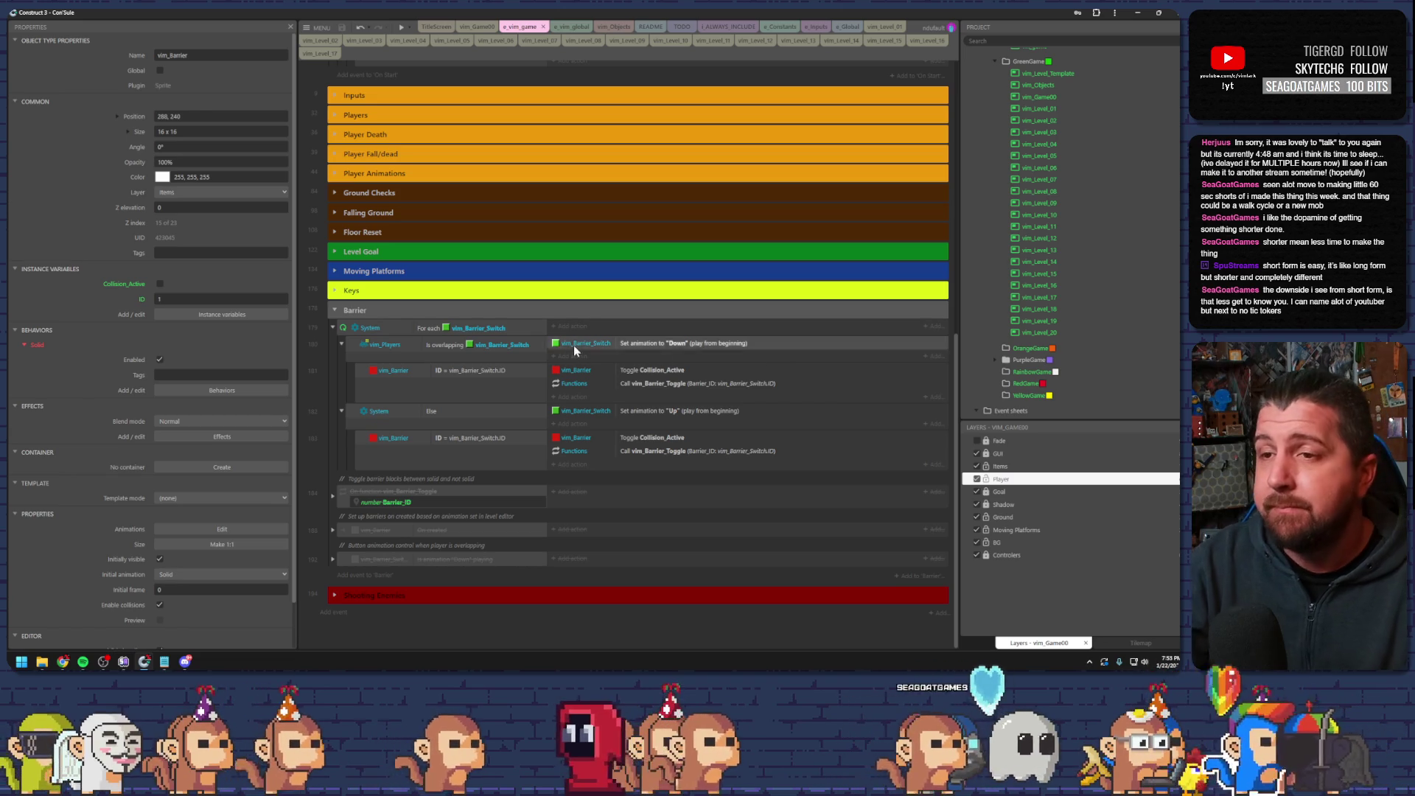
{"action": "left_click", "coordinate": [532, 346]}
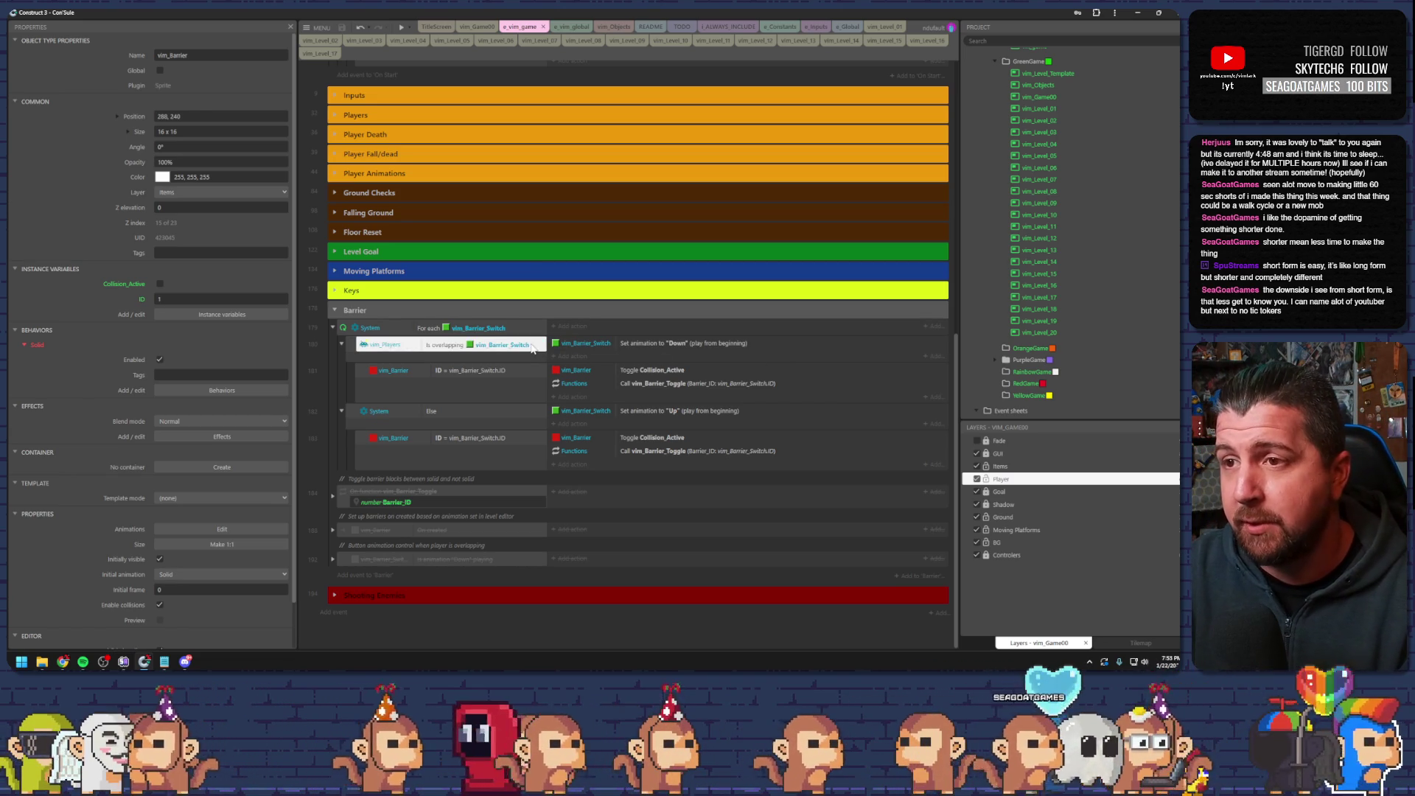
{"action": "left_click", "coordinate": [474, 361]}
{"action": "left_click", "coordinate": [334, 348]}
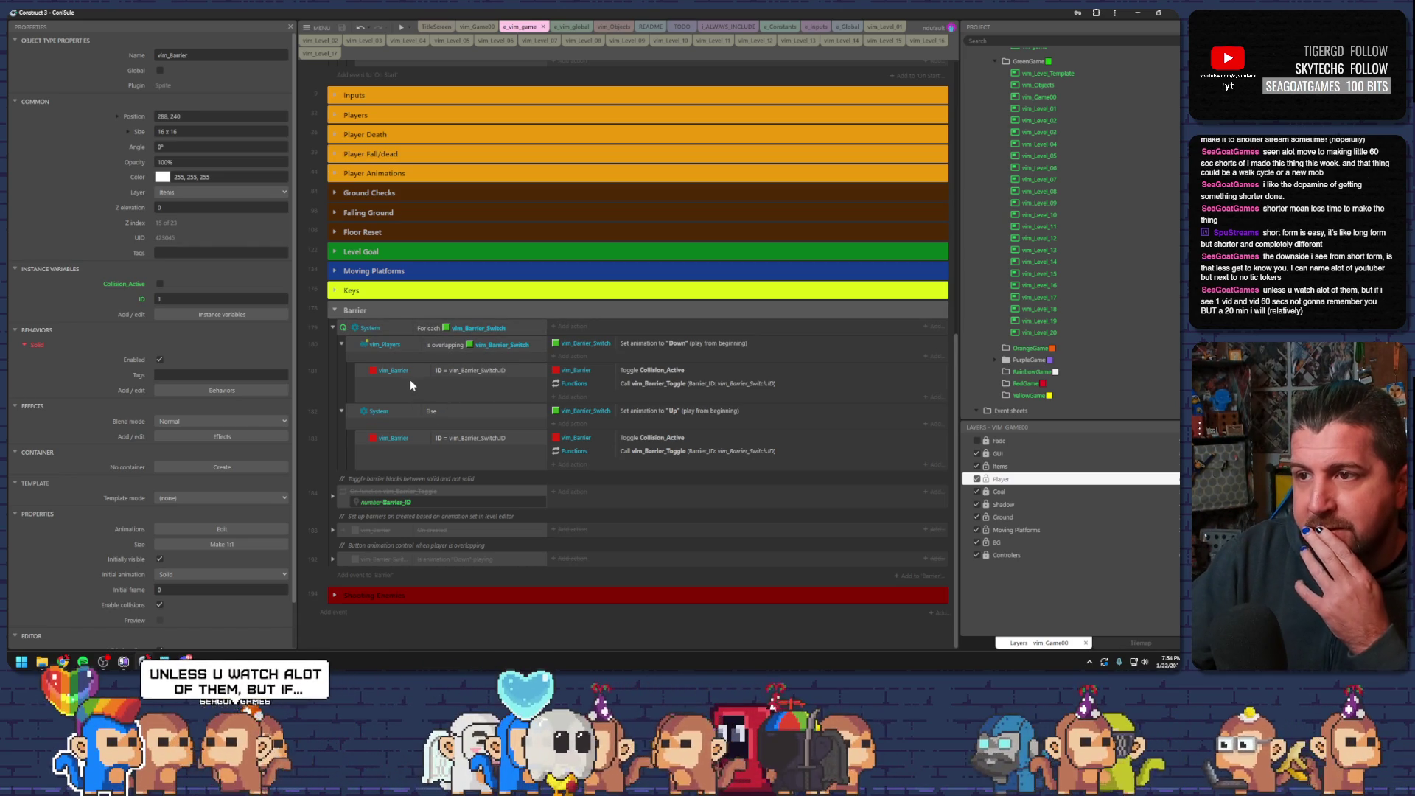
{"action": "left_click", "coordinate": [363, 328]}
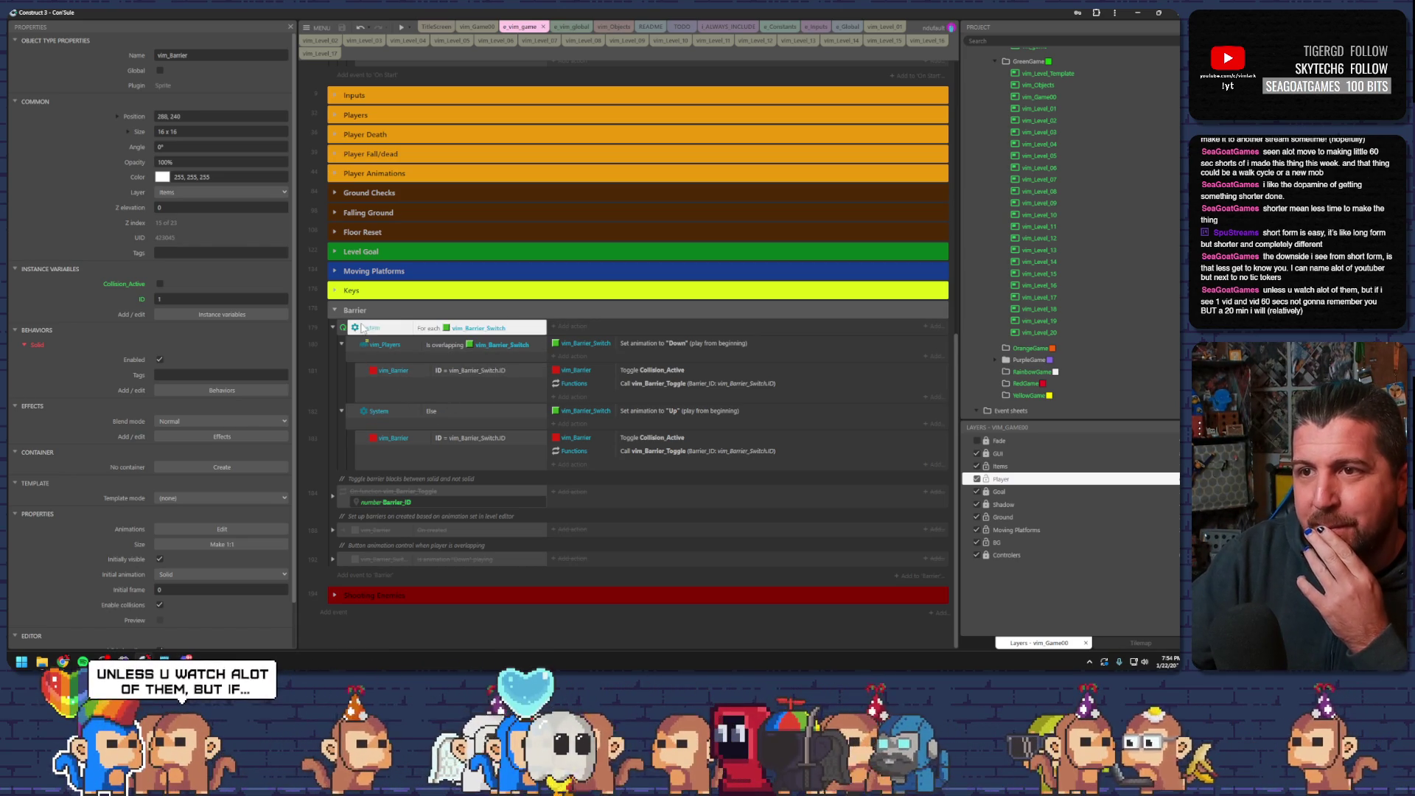
- Inspect the Down animation action and the vim_Barrier ID = vim_Barrier_Switch.ID sub-event
{"action": "left_click", "coordinate": [622, 343]}
{"action": "left_click", "coordinate": [360, 375]}
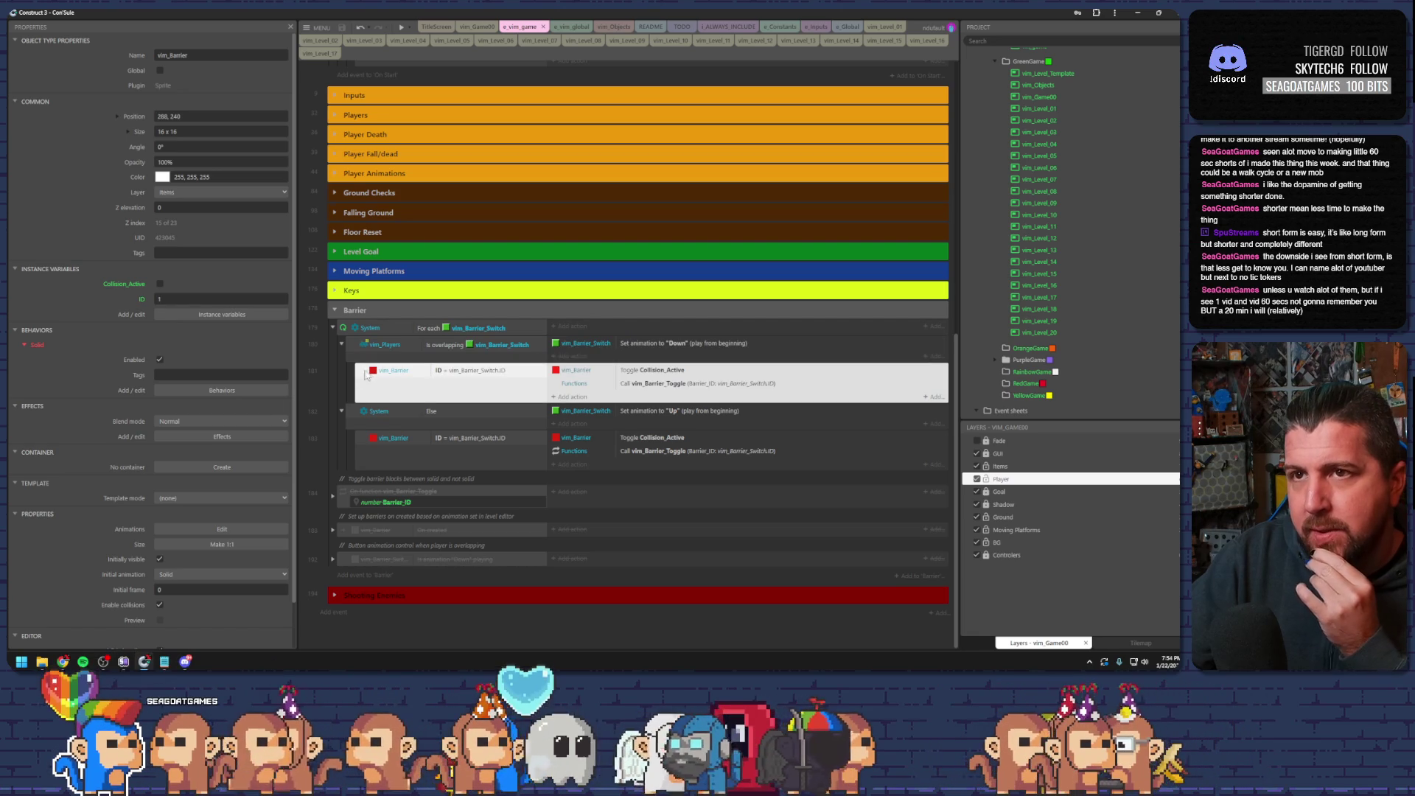
{"action": "left_click", "coordinate": [423, 374]}
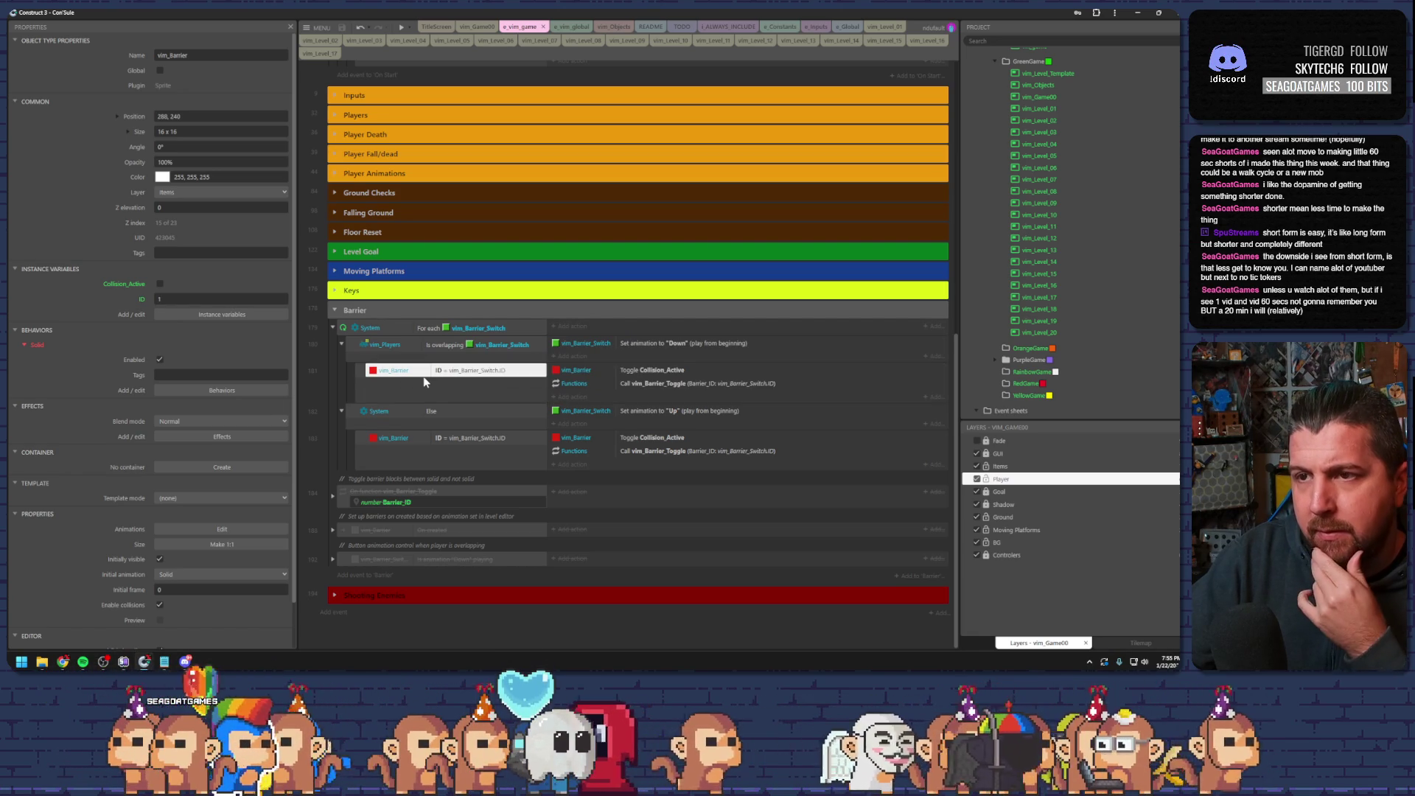
{"action": "left_click", "coordinate": [363, 372]}
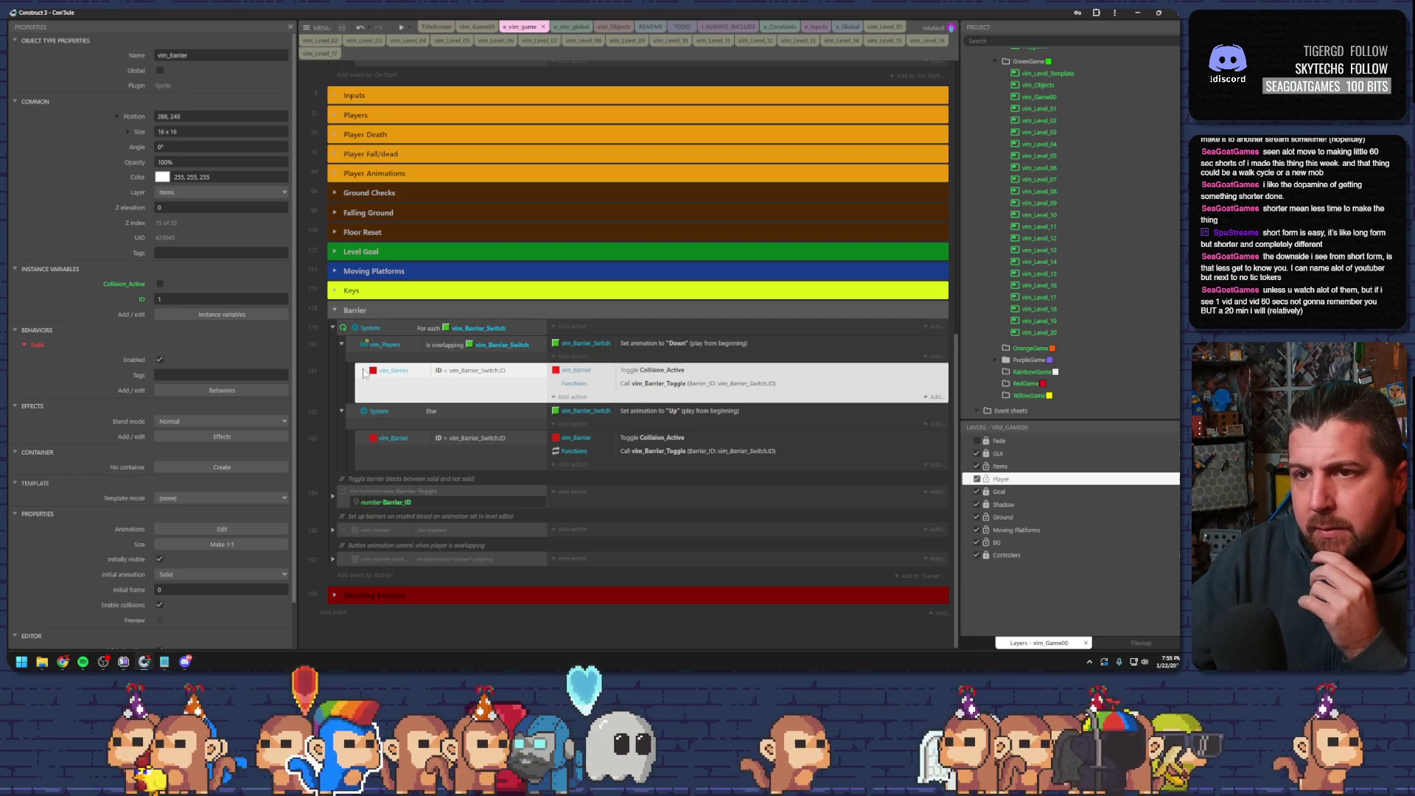
{"action": "left_click", "coordinate": [333, 497]}
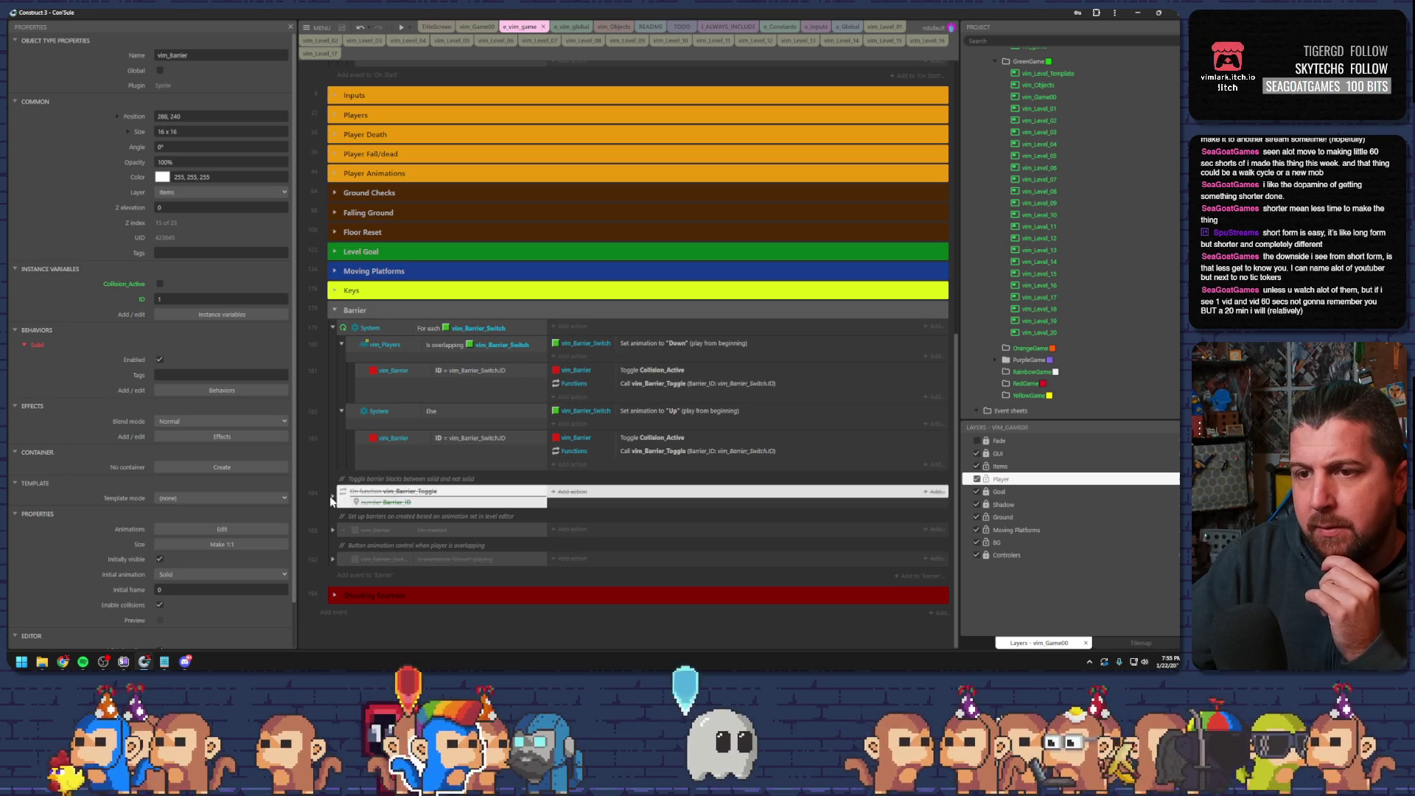
- Expand the On function vim_Barrier_Toggle event and re-enable it
{"action": "left_click", "coordinate": [331, 497]}
{"action": "left_click", "coordinate": [347, 495]}
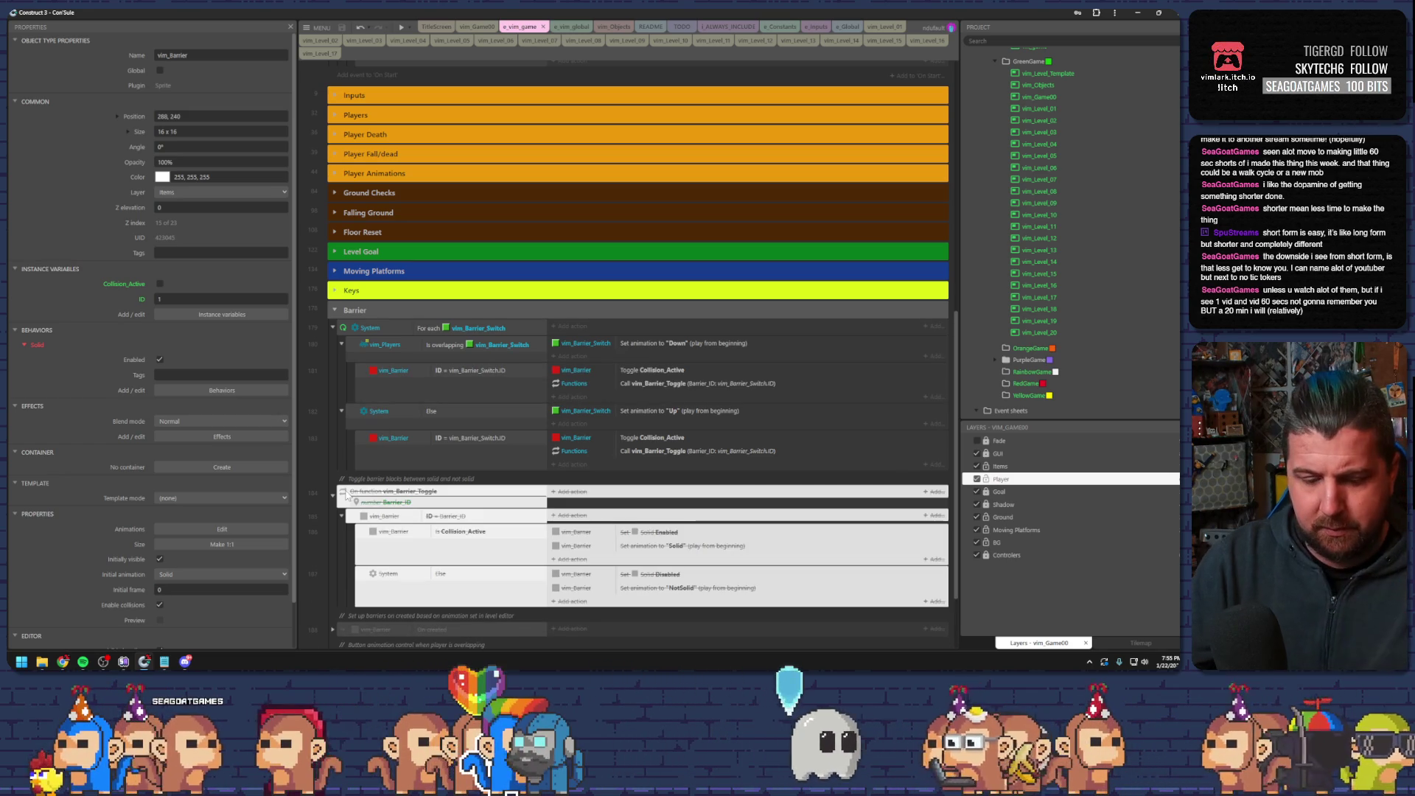
{"action": "key", "text": "d"}
{"action": "scroll", "coordinate": [442, 457], "scroll_direction": "down", "scroll_amount": 3}
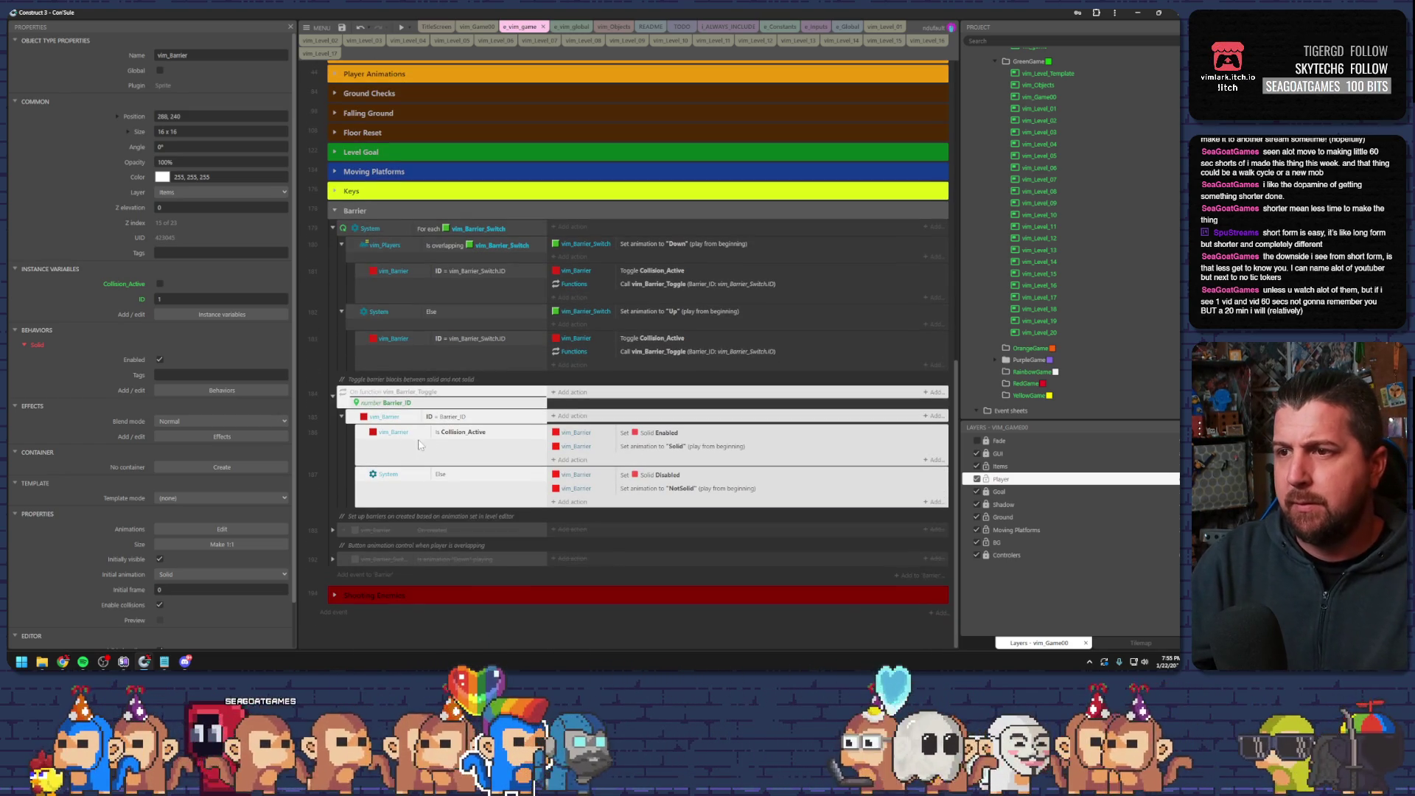
- Check the Is Collision_Active and ID = Barrier_ID conditions, then select the first Toggle Collision_Active action
{"action": "left_click", "coordinate": [508, 432]}
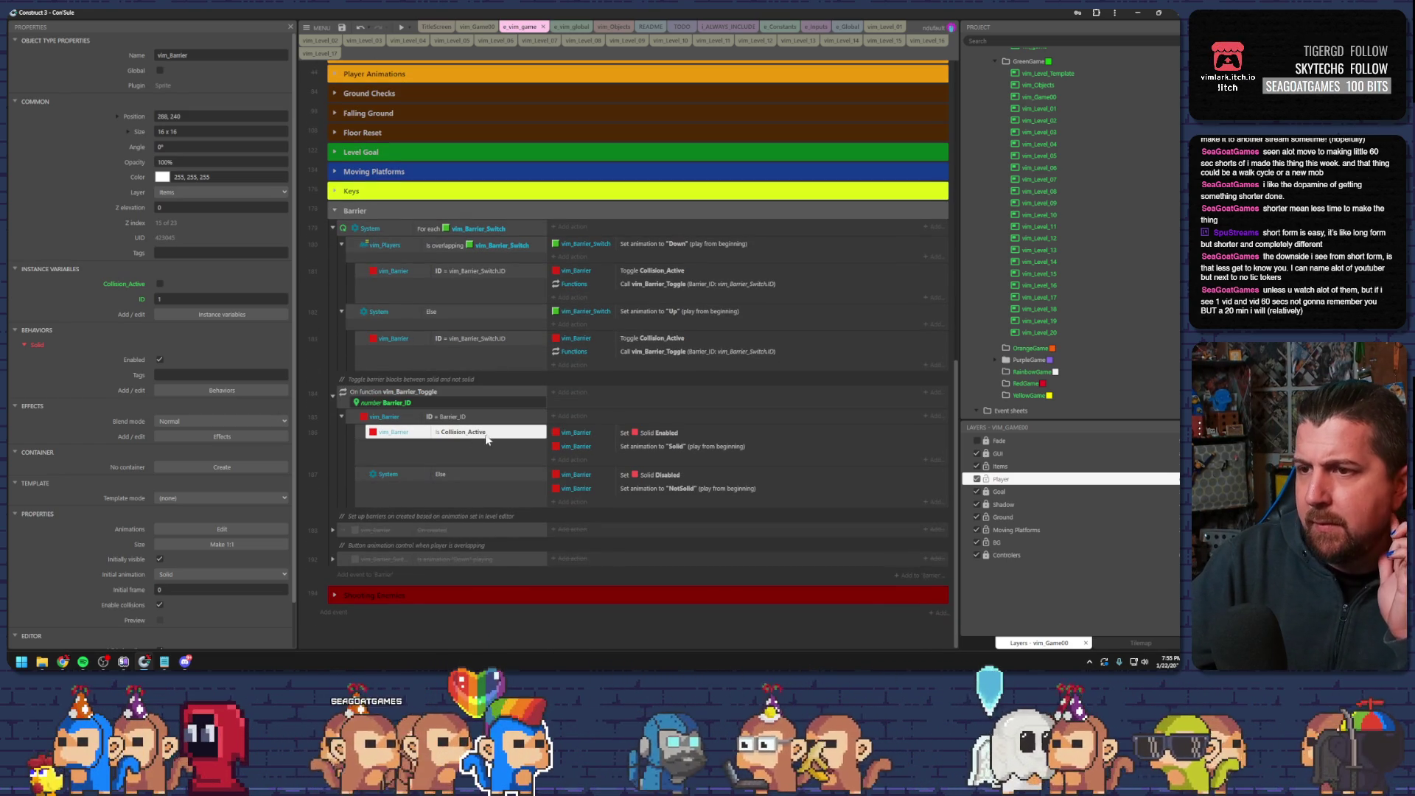
{"action": "left_click", "coordinate": [476, 417]}
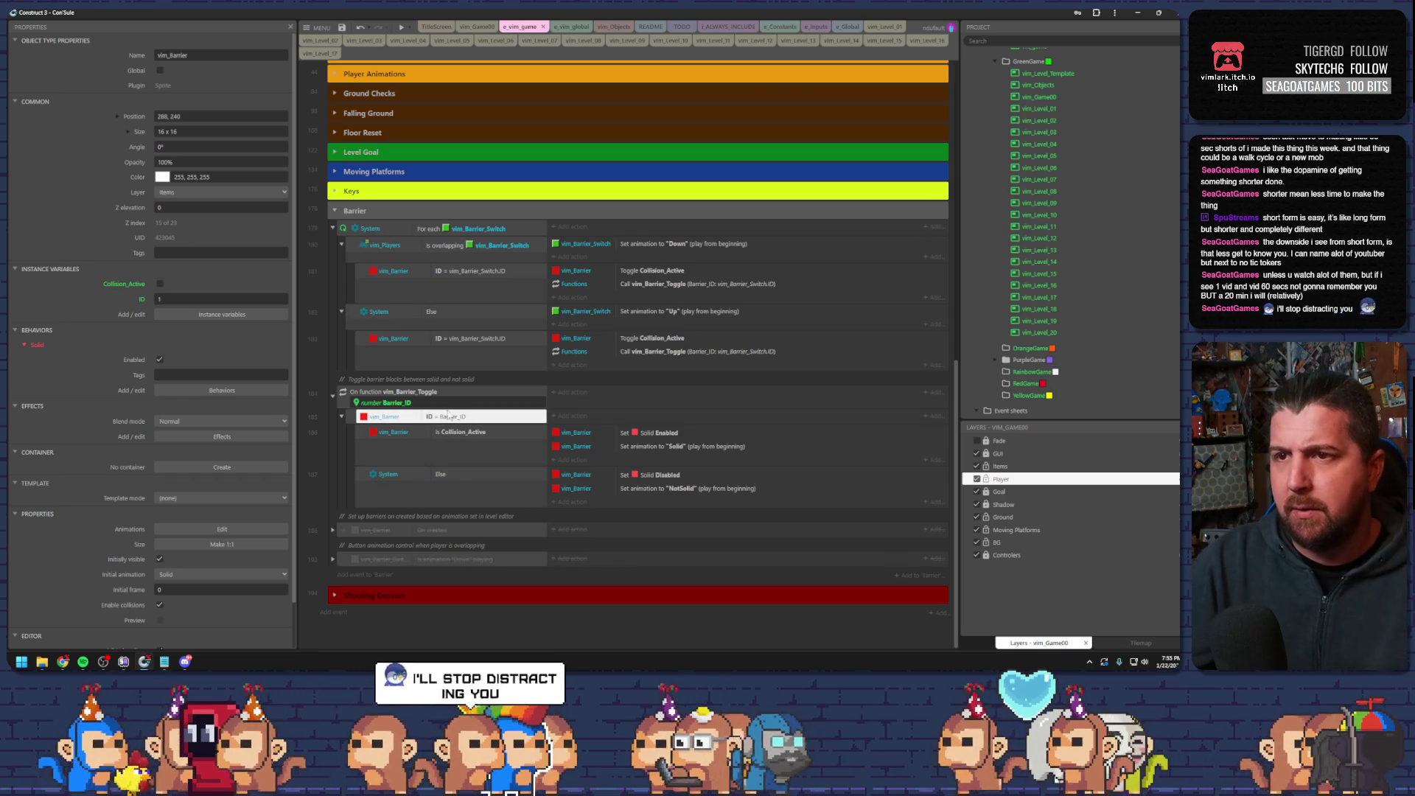
{"action": "left_click", "coordinate": [577, 269]}
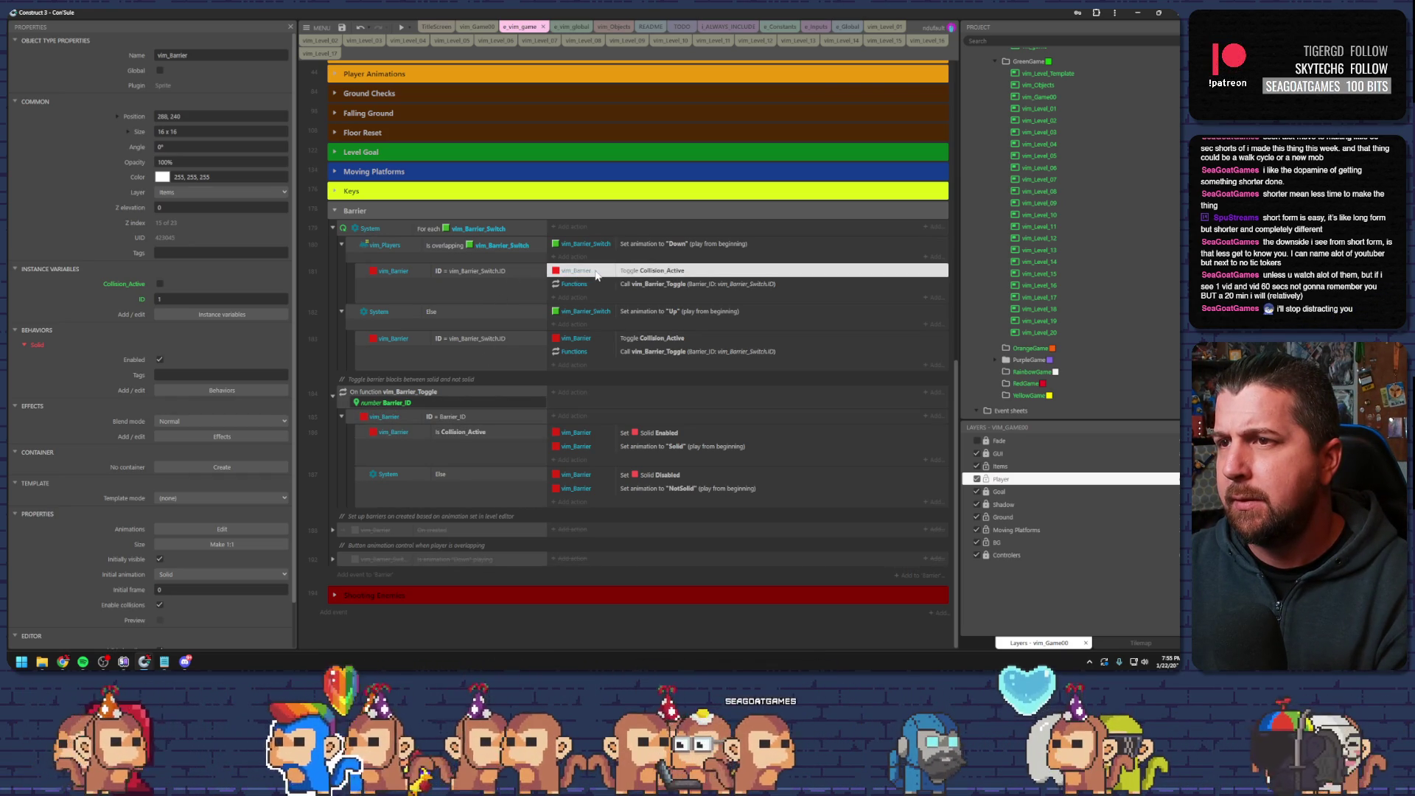
{"action": "key", "text": "Delete"}
- Delete both Toggle Collision_Active actions and select the vim_Barrier ID = vim_Barrier_Switch.ID condition
{"action": "left_click", "coordinate": [577, 338]}
{"action": "key", "text": "Delete"}
{"action": "left_click", "coordinate": [476, 294]}
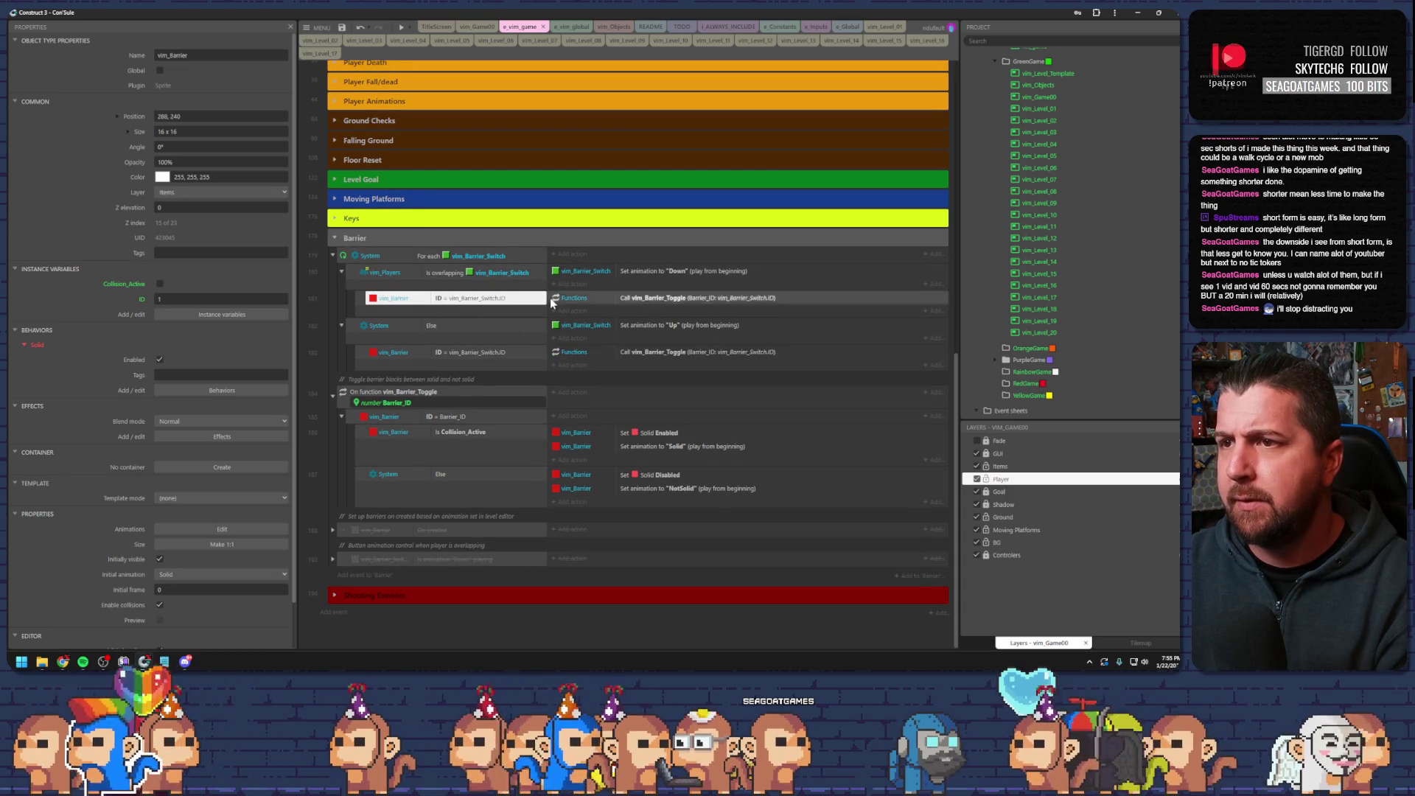
{"action": "left_click", "coordinate": [413, 272]}
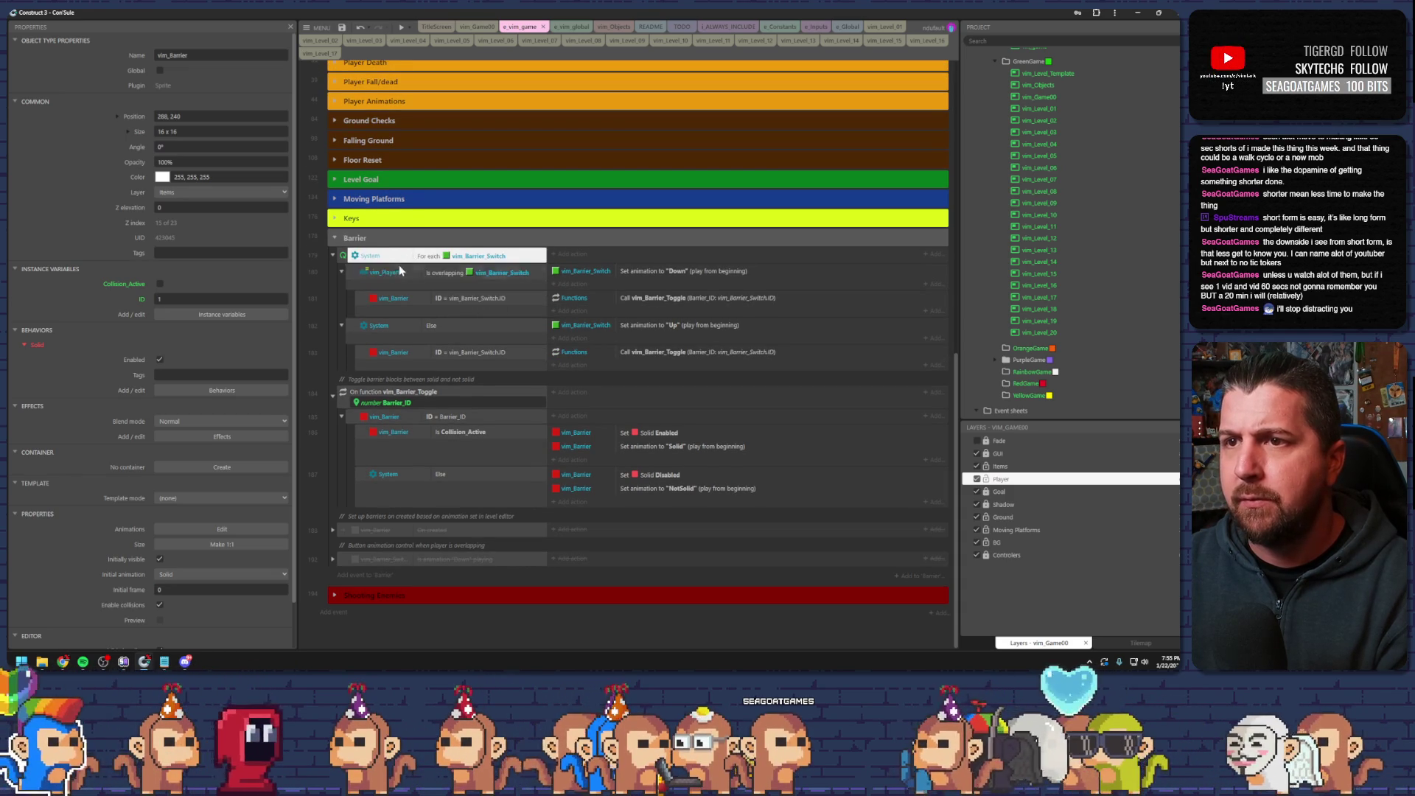
{"action": "left_click", "coordinate": [391, 298]}
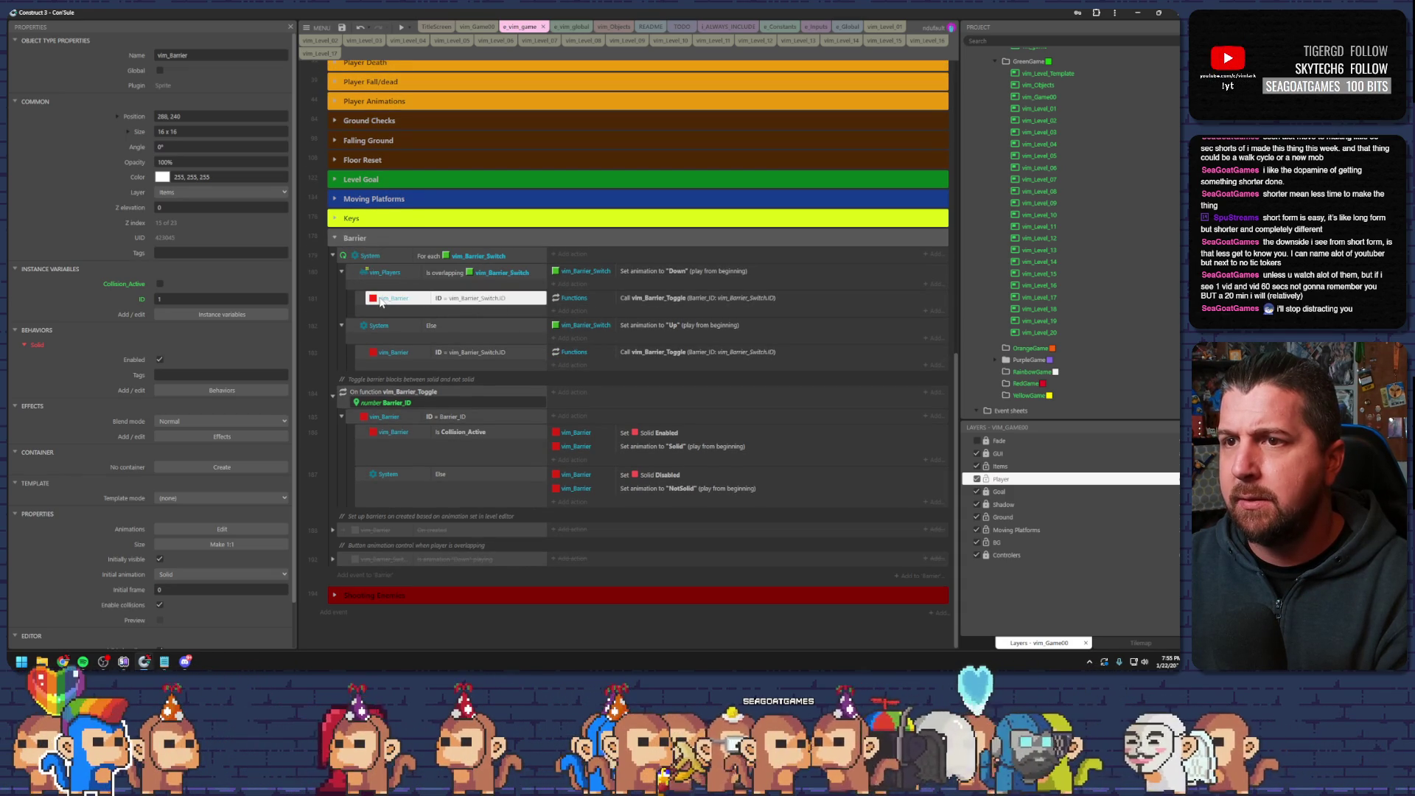
{"action": "key", "text": "Up"}
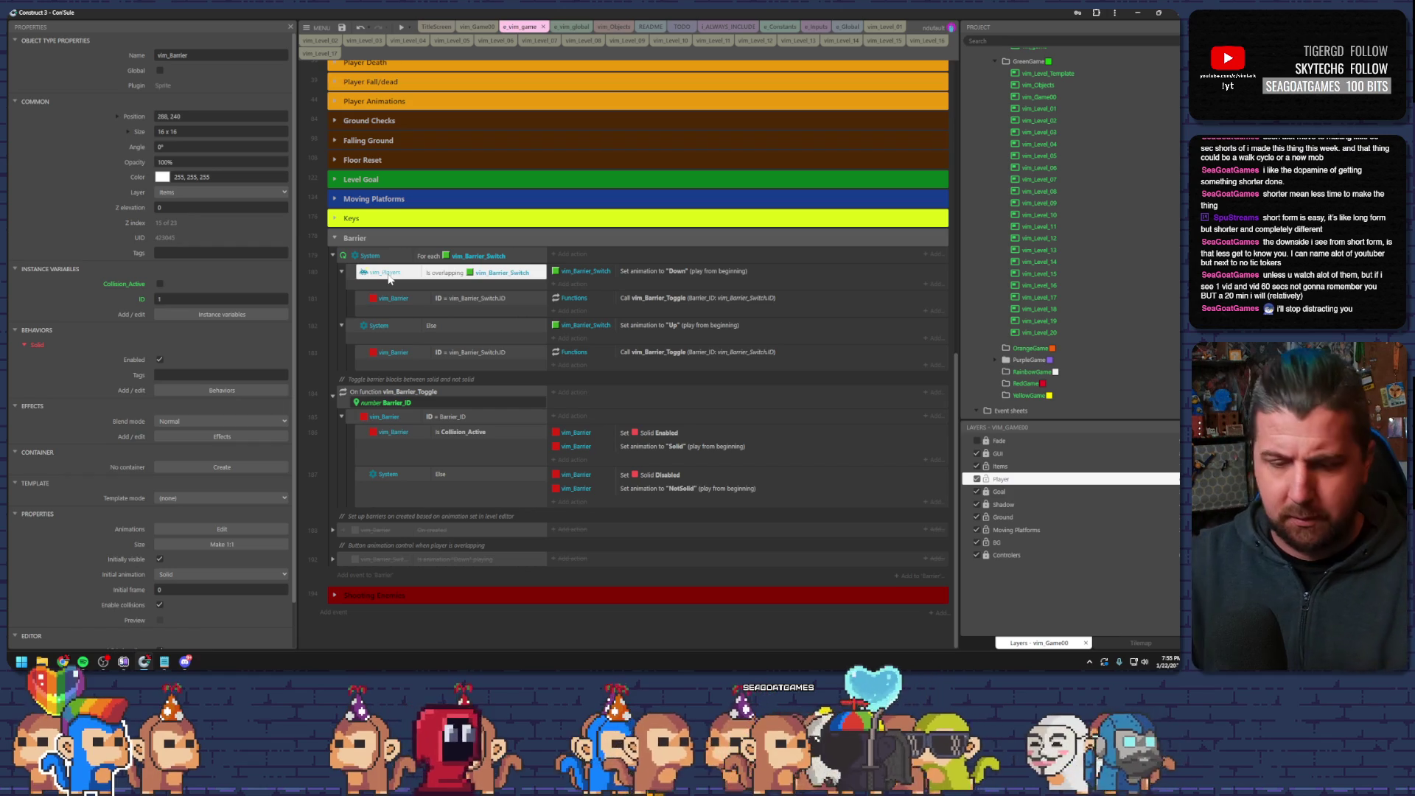
{"action": "key", "text": "Down"}
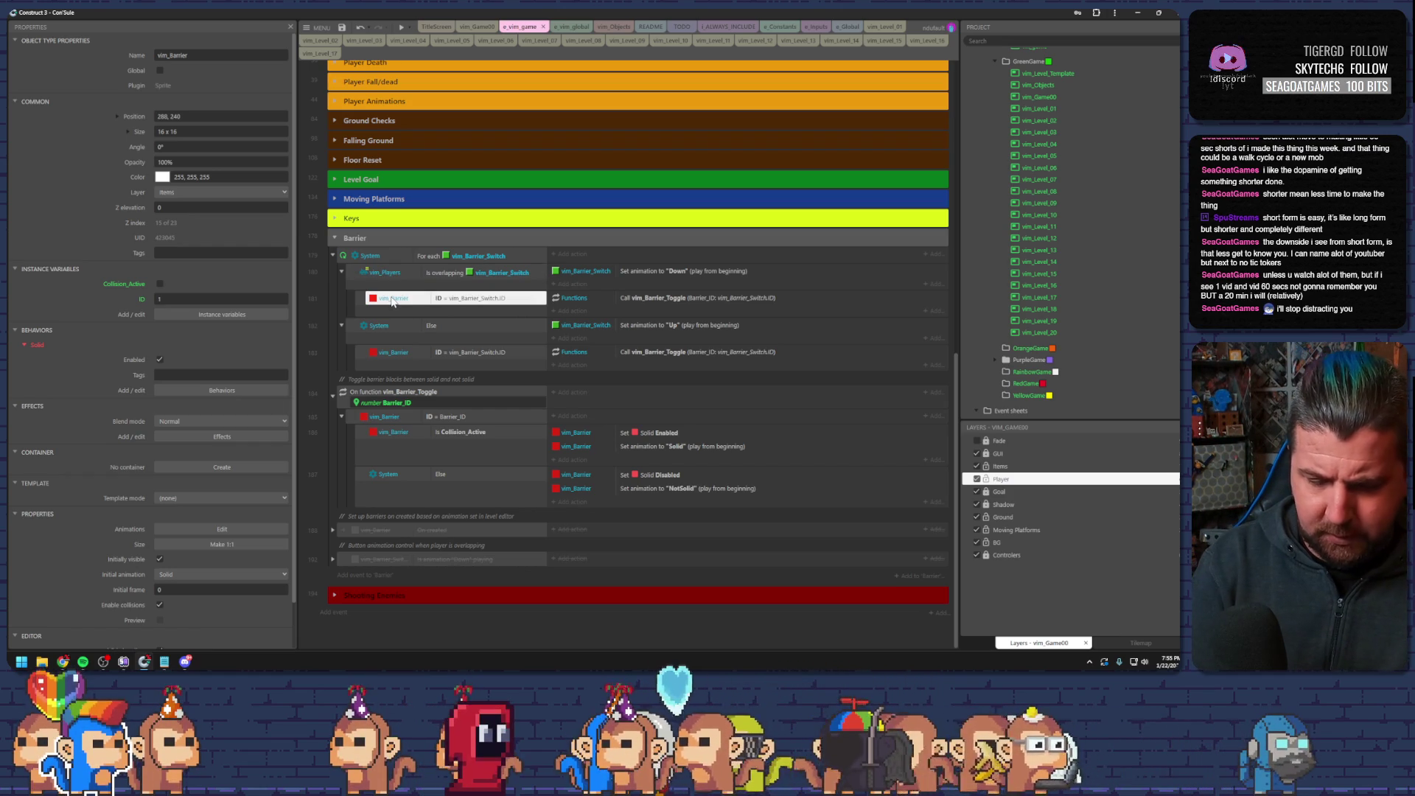
- Add a System Trigger once condition to the first barrier ID sub-event and copy it into the second
{"action": "key", "text": "c"}
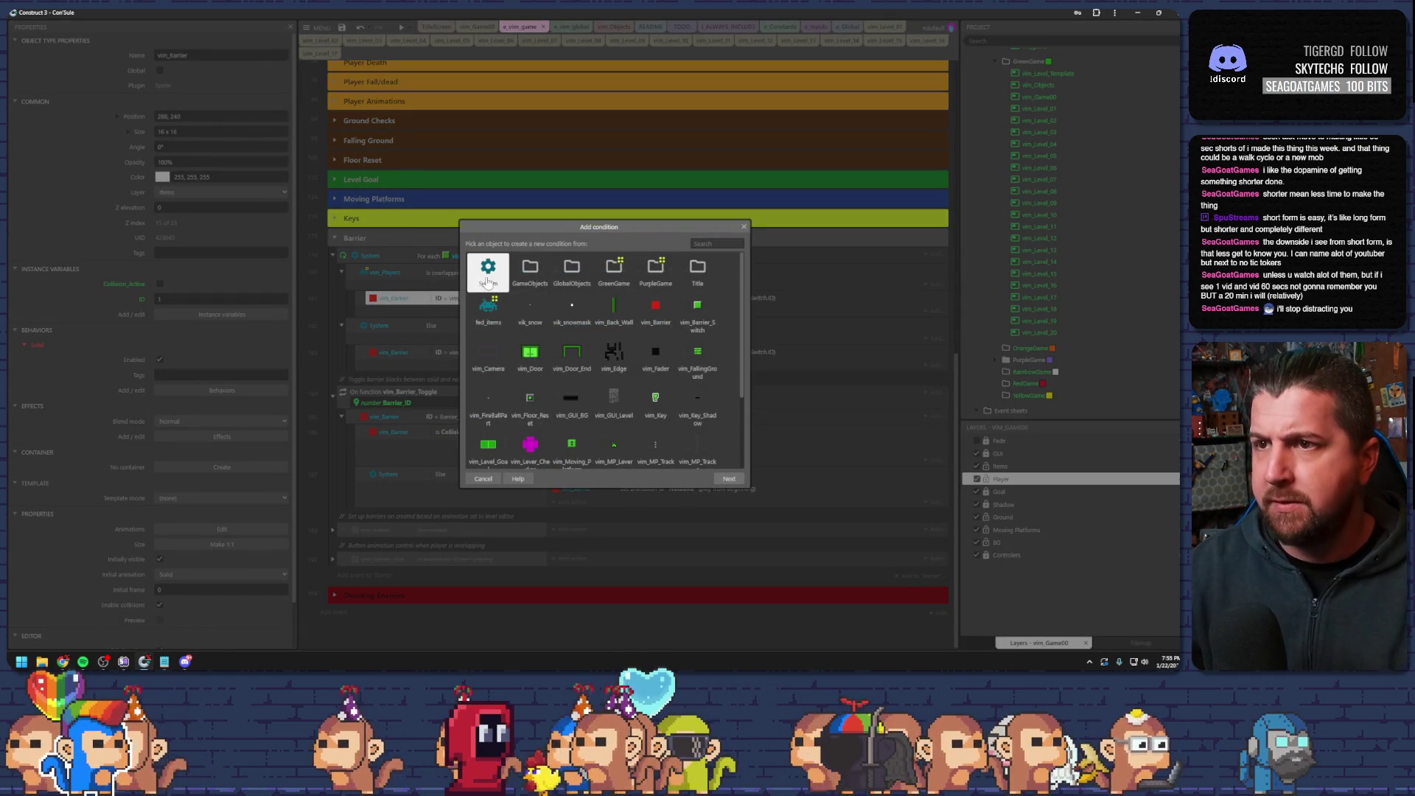
{"action": "double_click", "coordinate": [482, 277]}
{"action": "type", "text": "t"}
{"action": "key", "text": "Return"}
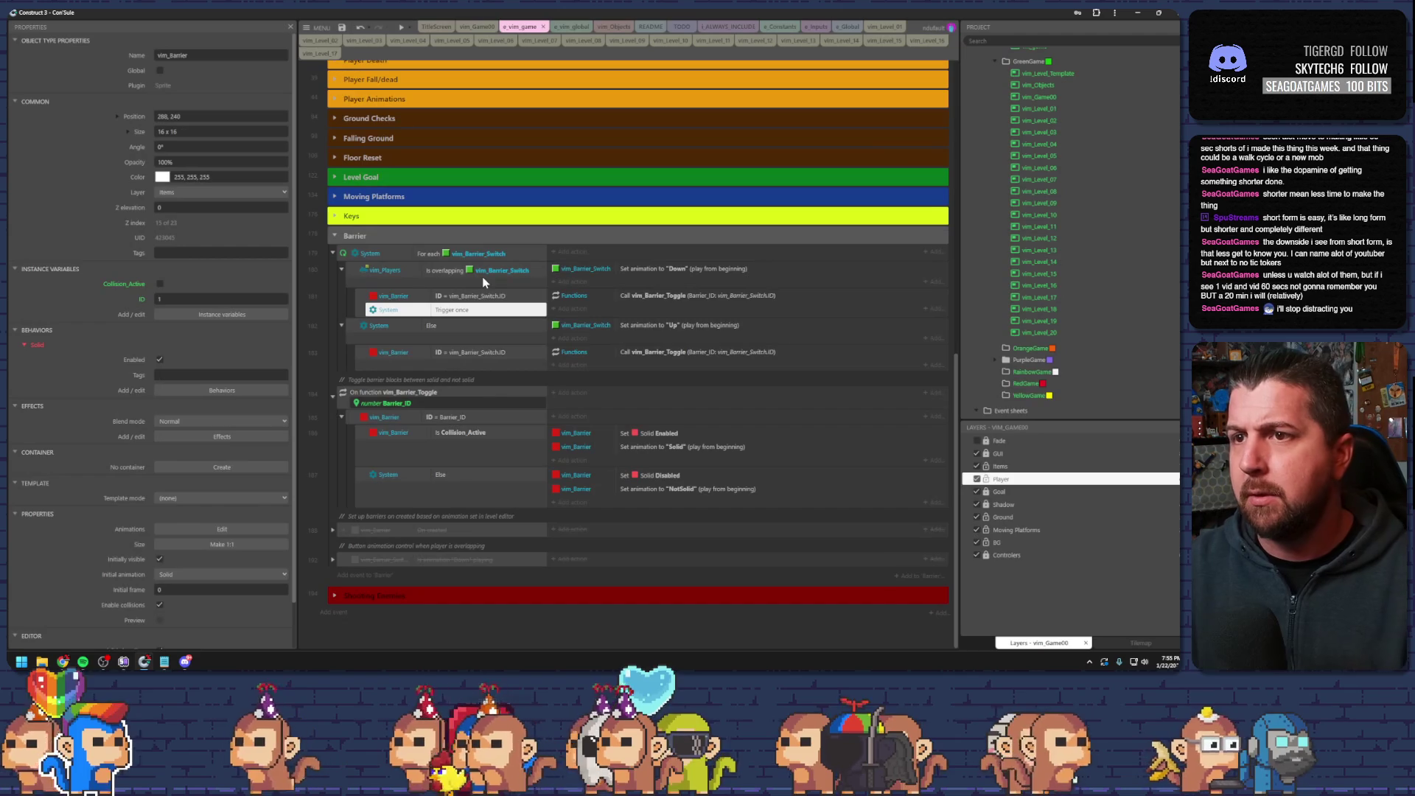
{"action": "left_click_drag", "start_coordinate": [457, 311], "coordinate": [463, 361]}
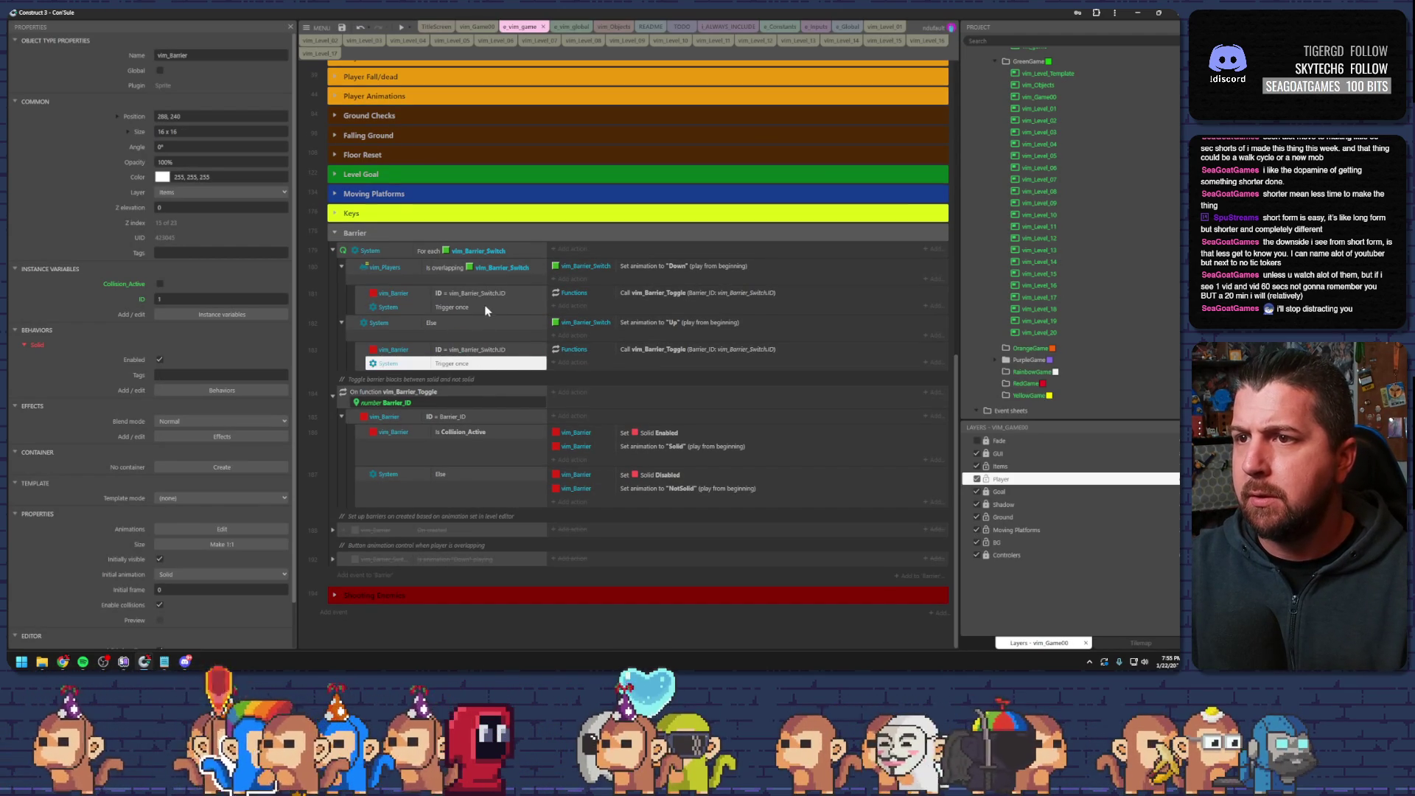
- Delete the Is Collision_Active condition from the vim_Barrier_Toggle function
{"action": "left_click", "coordinate": [441, 404]}
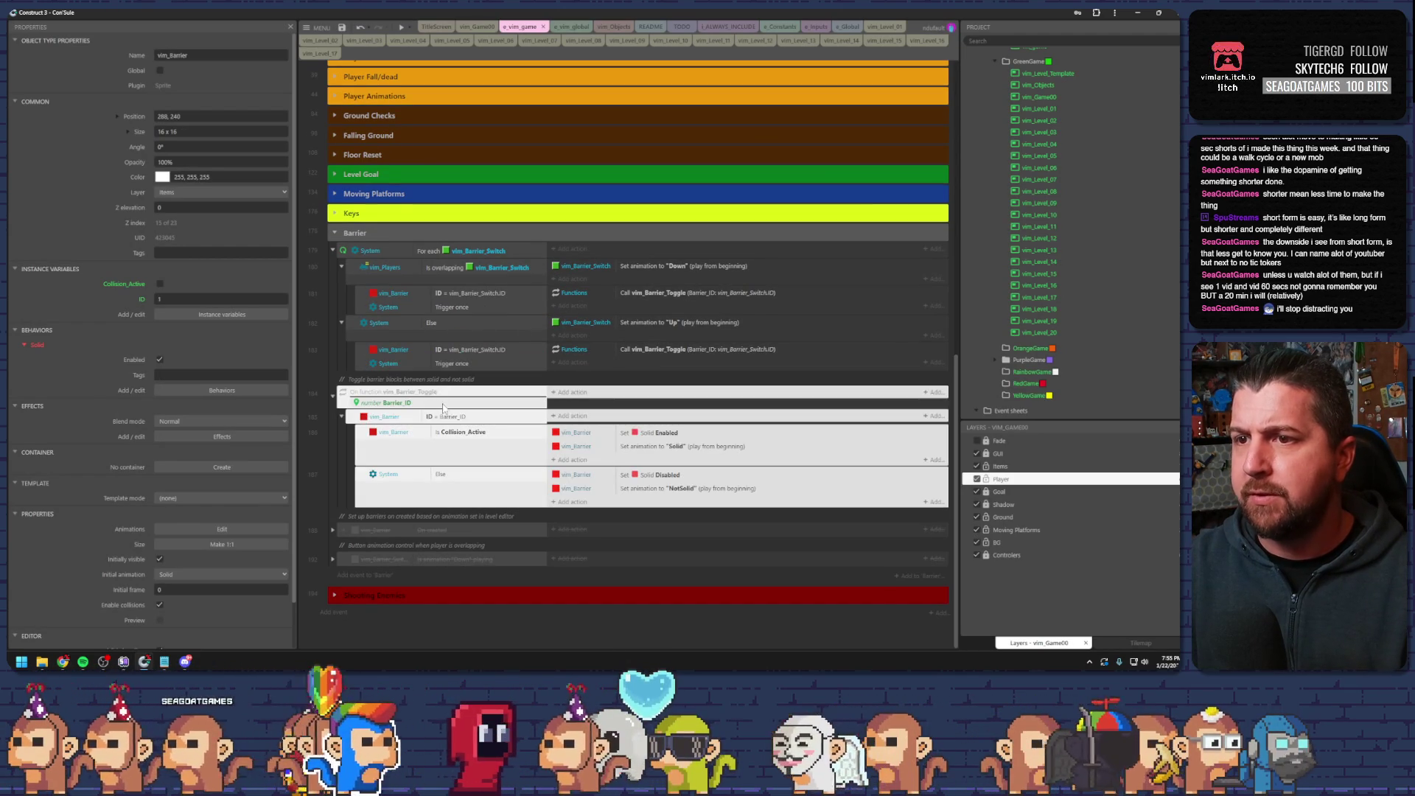
{"action": "left_click", "coordinate": [454, 434]}
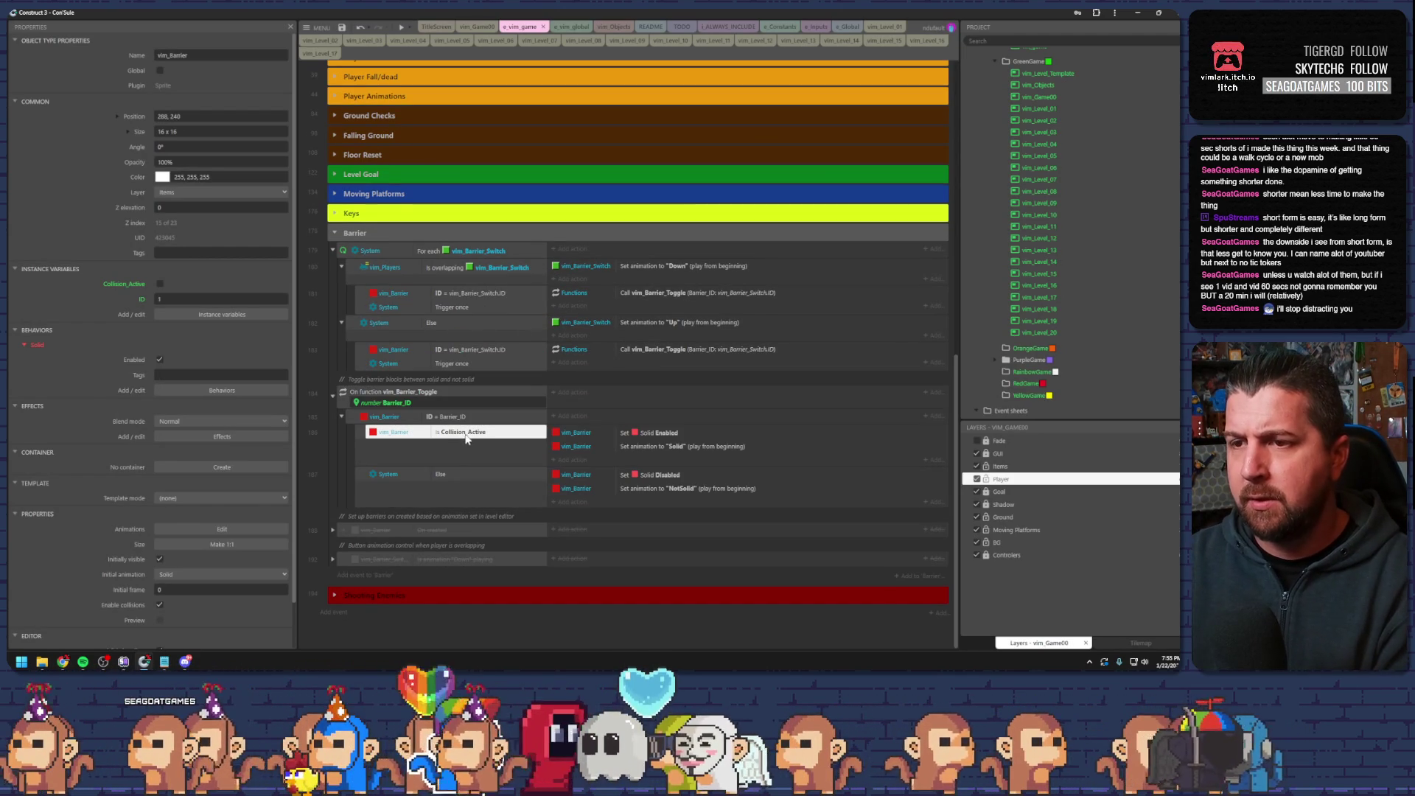
{"action": "key", "text": "Delete"}
- Add a vim_Barrier Is animation "Solid" playing condition to the toggle function's sub-event
{"action": "double_click", "coordinate": [457, 438]}
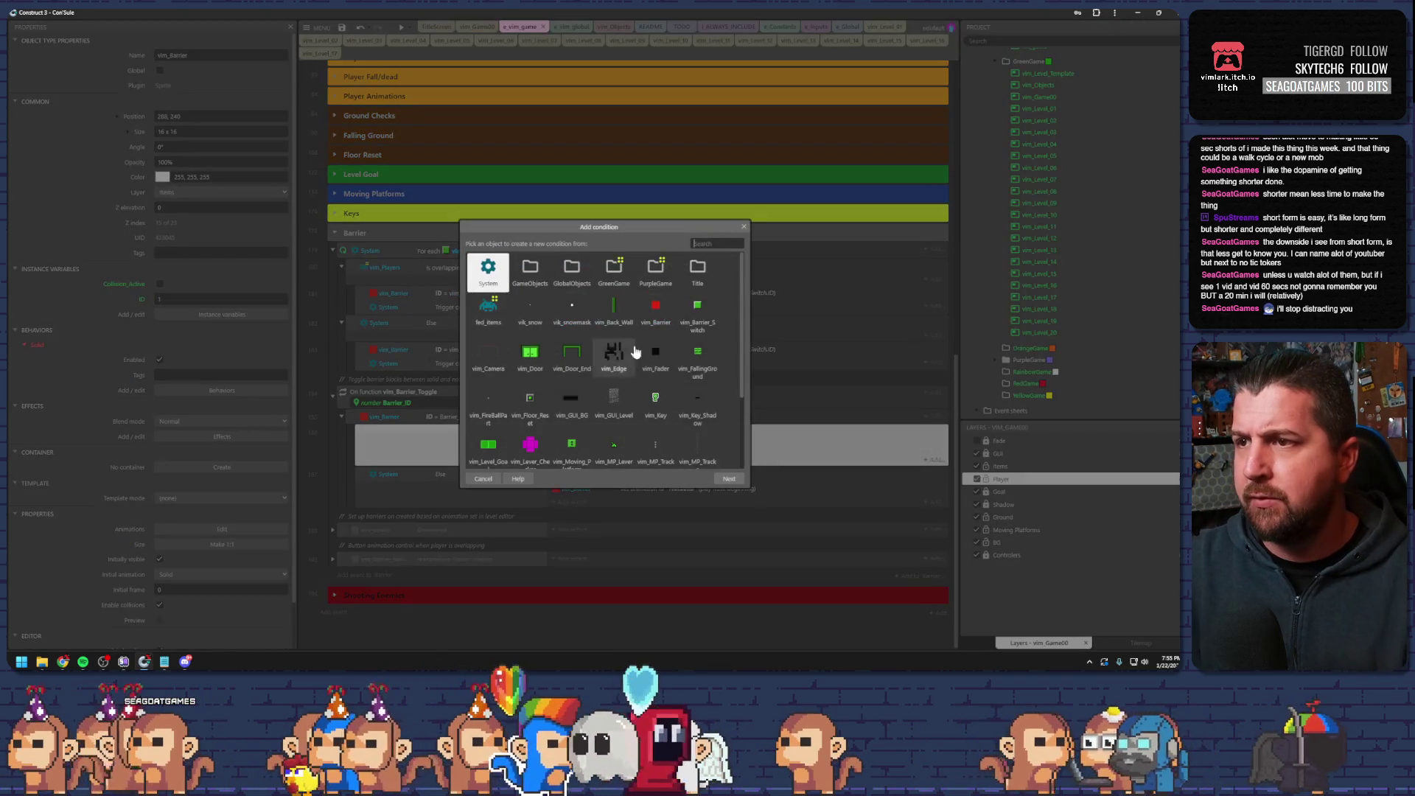
{"action": "double_click", "coordinate": [655, 313]}
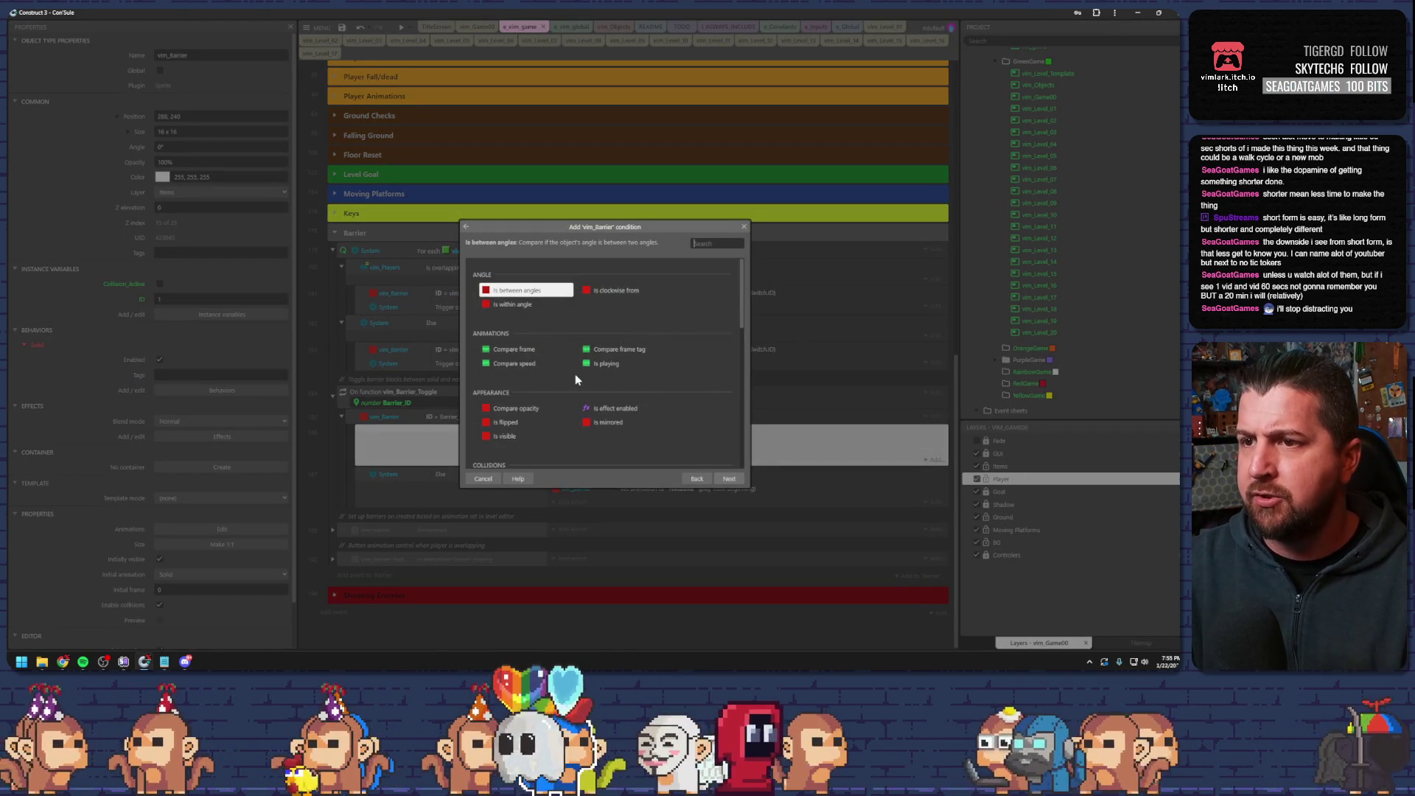
{"action": "scroll", "coordinate": [575, 374], "scroll_direction": "down", "scroll_amount": 2}
{"action": "scroll", "coordinate": [527, 341], "scroll_direction": "up", "scroll_amount": 3}
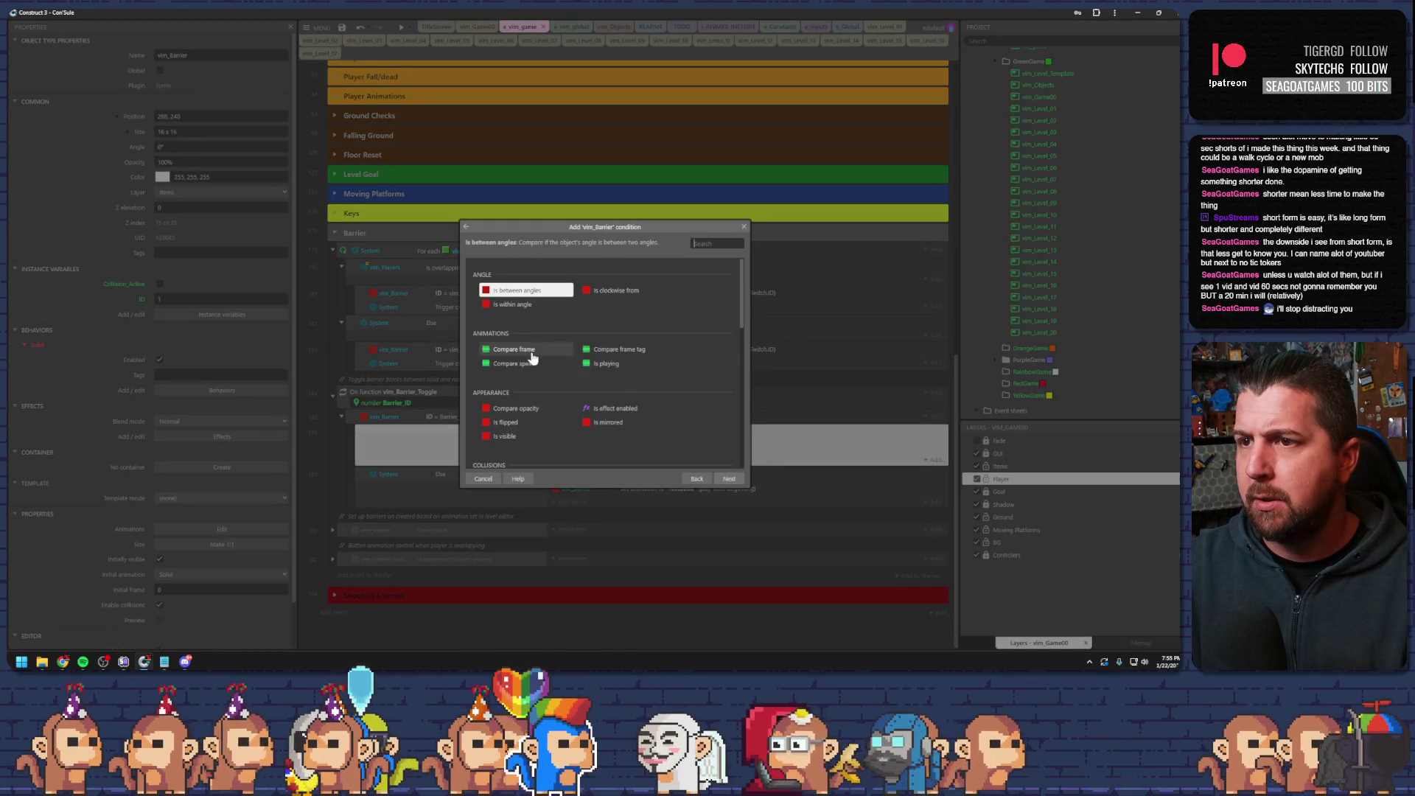
{"action": "left_click", "coordinate": [598, 366]}
{"action": "double_click", "coordinate": [597, 367]}
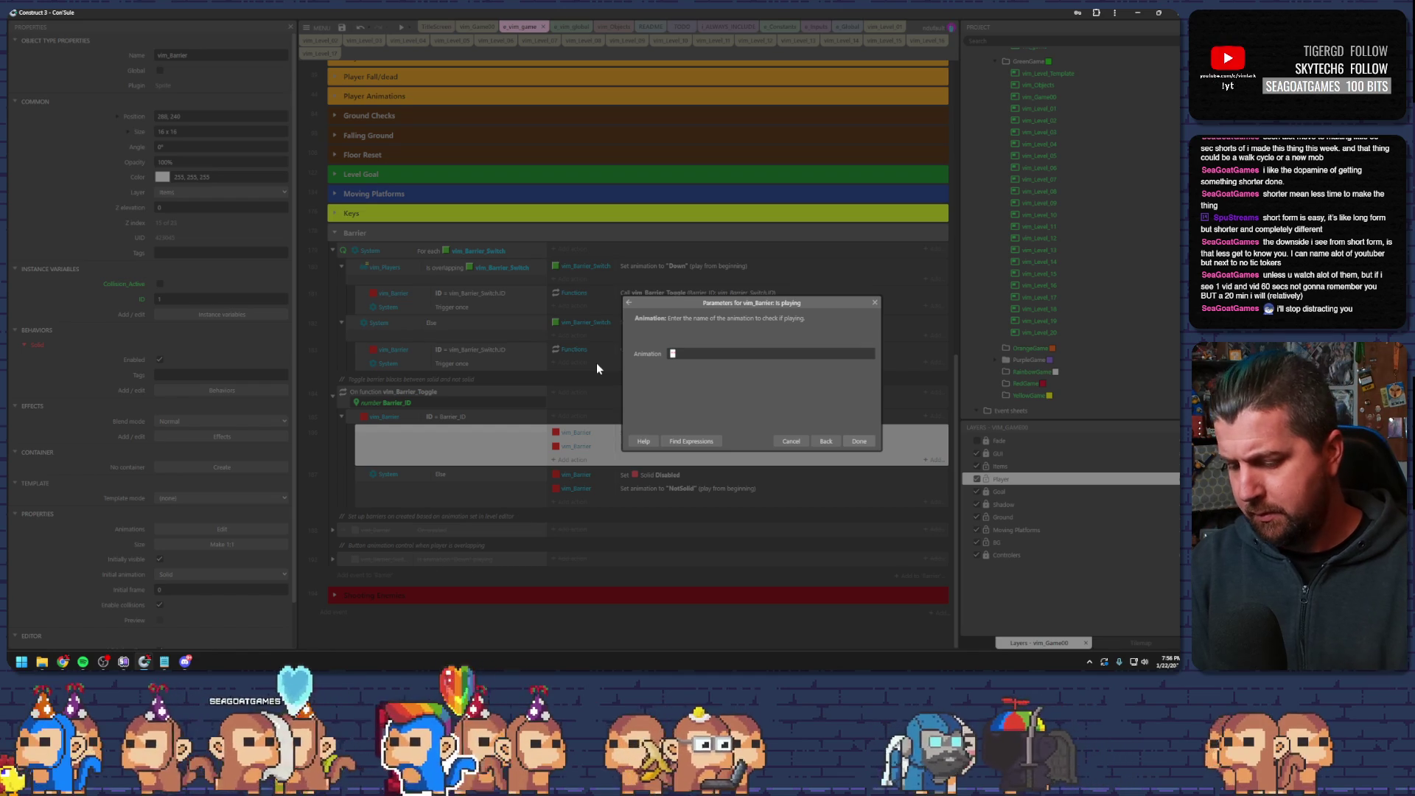
{"action": "type", "text": "\""}
{"action": "key", "text": "Down"}
{"action": "key", "text": "Down"}
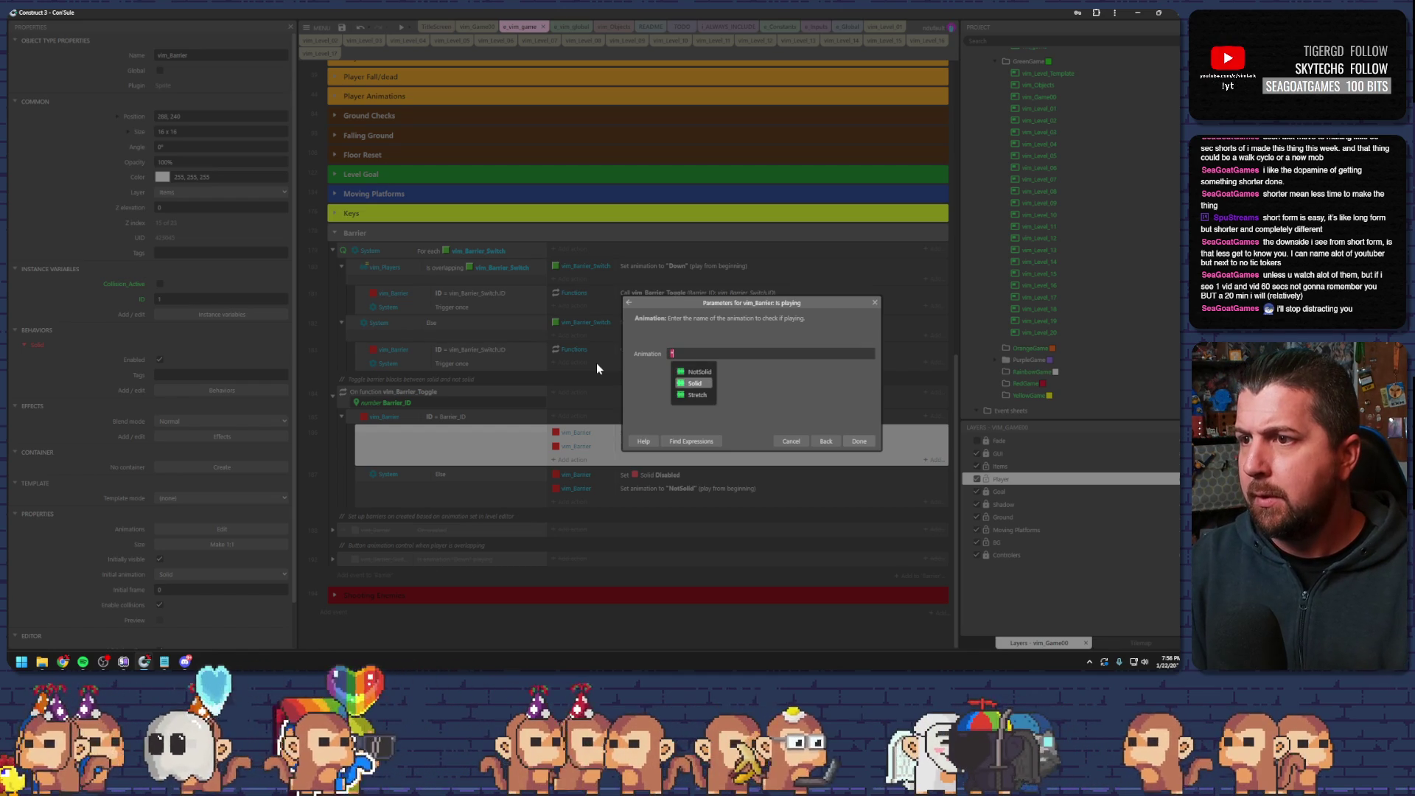
{"action": "key", "text": "Return"}
{"action": "key", "text": "Return"}
- Create a new Is animation "Solid" playing event and move the Set Solid Enabled actions into it
{"action": "left_click", "coordinate": [616, 433]}
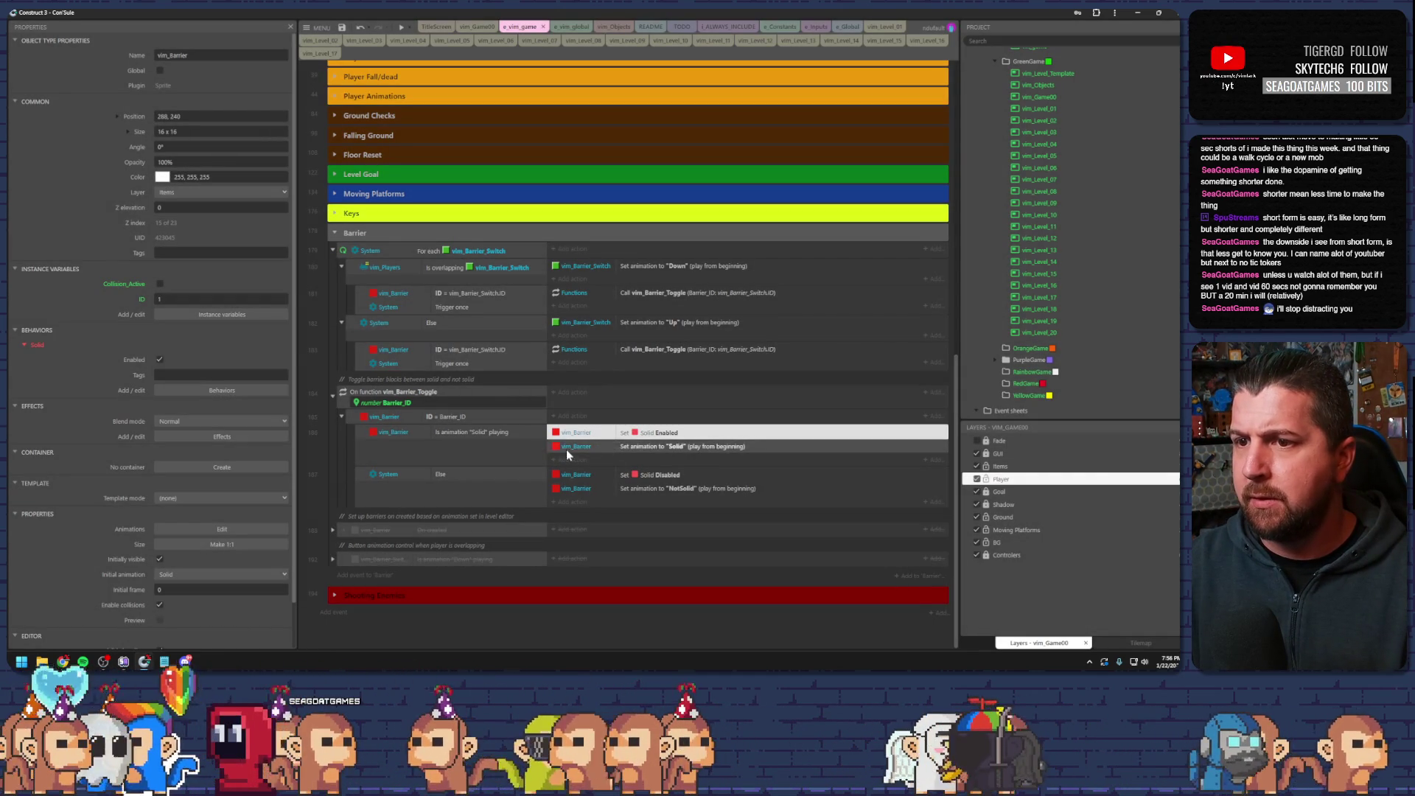
{"action": "key", "text": "c"}
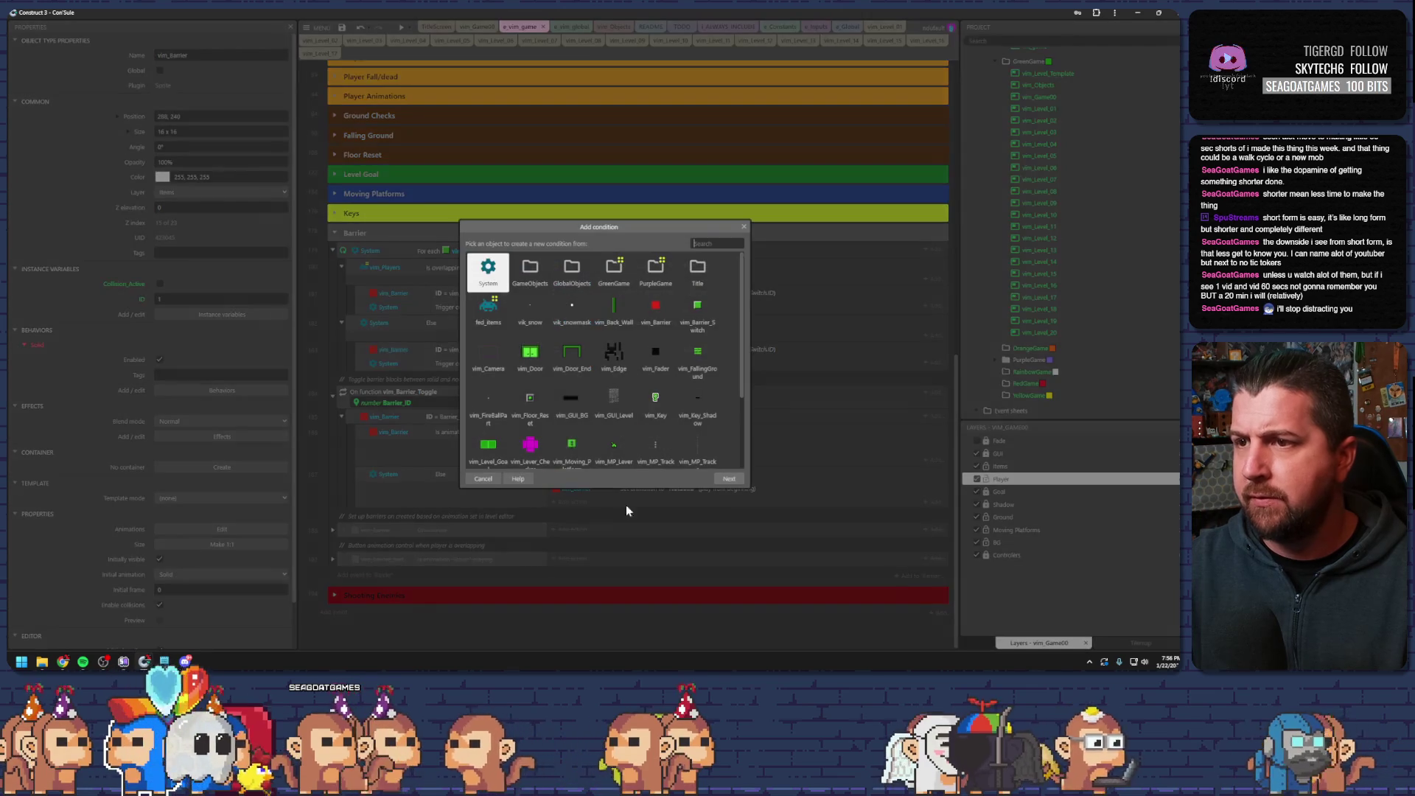
{"action": "double_click", "coordinate": [654, 328]}
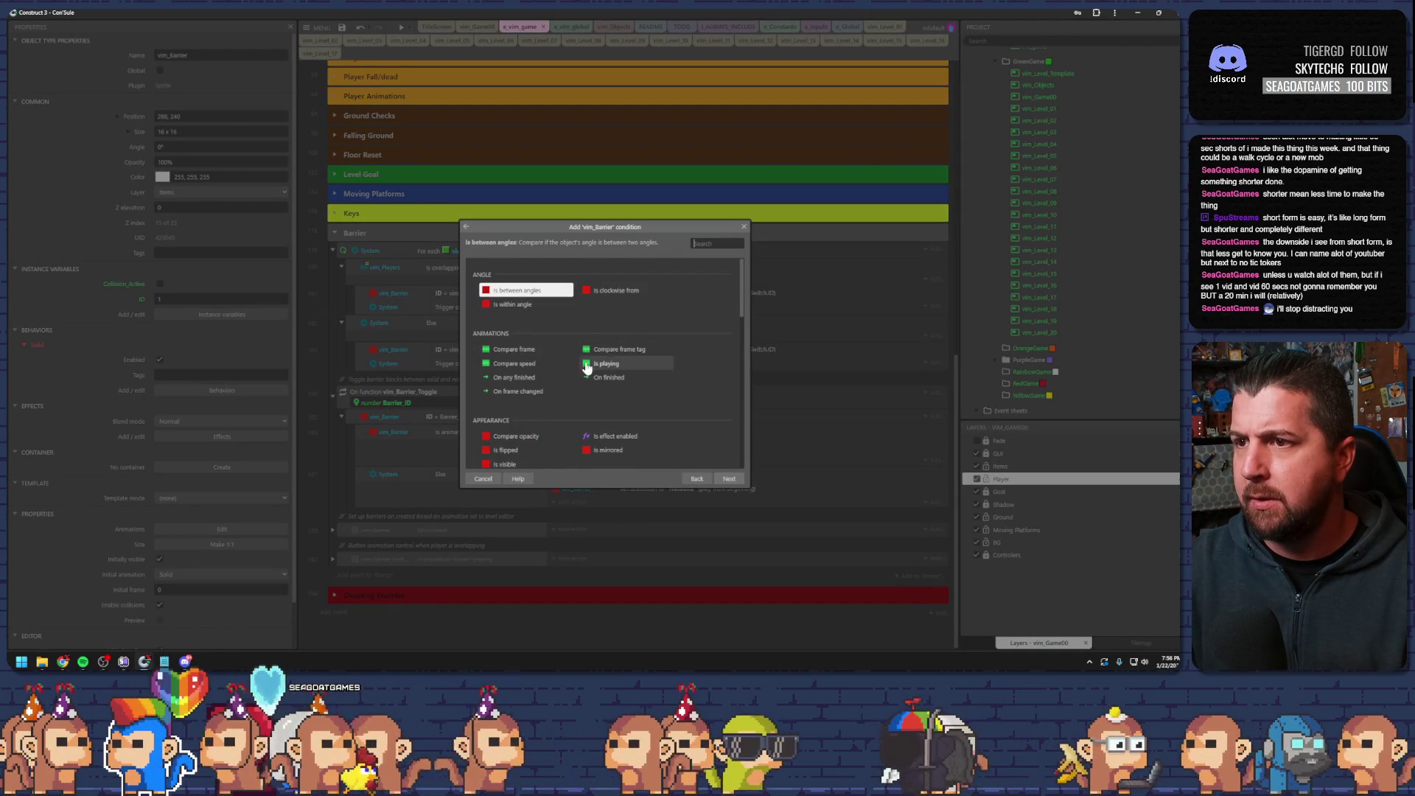
{"action": "double_click", "coordinate": [605, 364]}
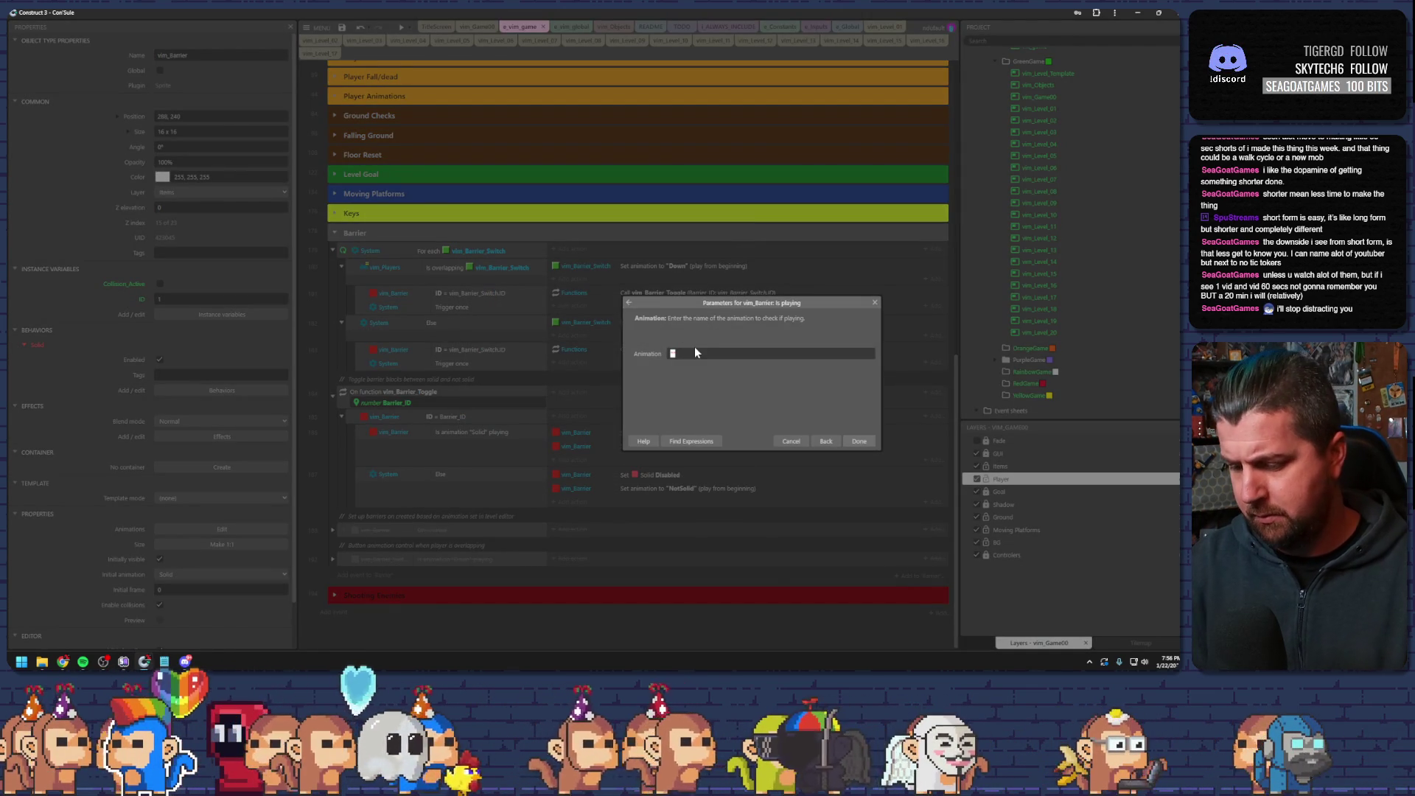
{"action": "type", "text": "\""}
{"action": "key", "text": "Return"}
{"action": "key", "text": "Return"}
{"action": "left_click_drag", "start_coordinate": [653, 433], "coordinate": [604, 554]}
{"action": "left_click", "coordinate": [343, 536]}
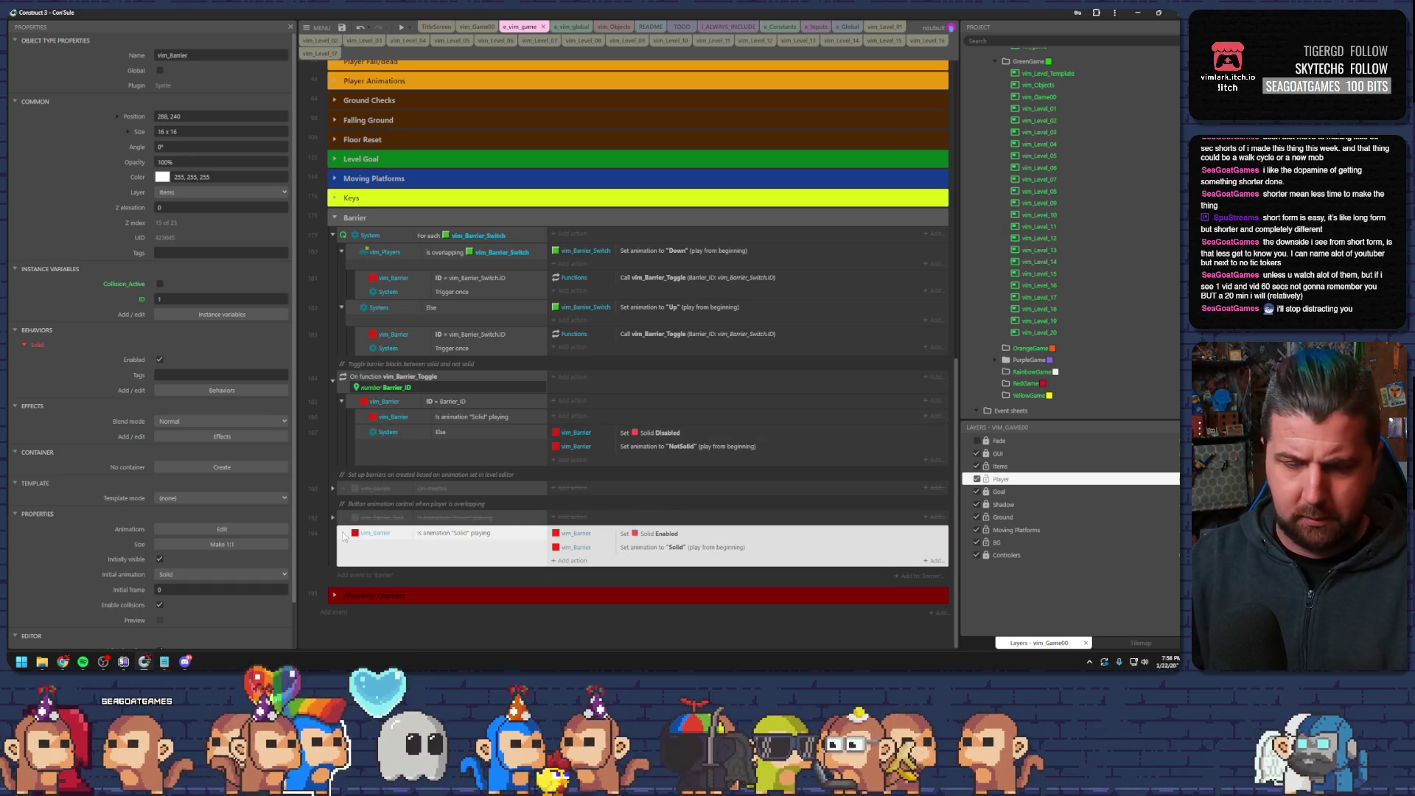
- Duplicate the Solid event as an Is animation "NotSolid" playing event and delete its copied actions
{"action": "key", "text": "ctrl+c"}
{"action": "key", "text": "ctrl+v"}
{"action": "double_click", "coordinate": [445, 568]}
{"action": "type", "text": "\"NotSolid\""}
{"action": "key", "text": "Return"}
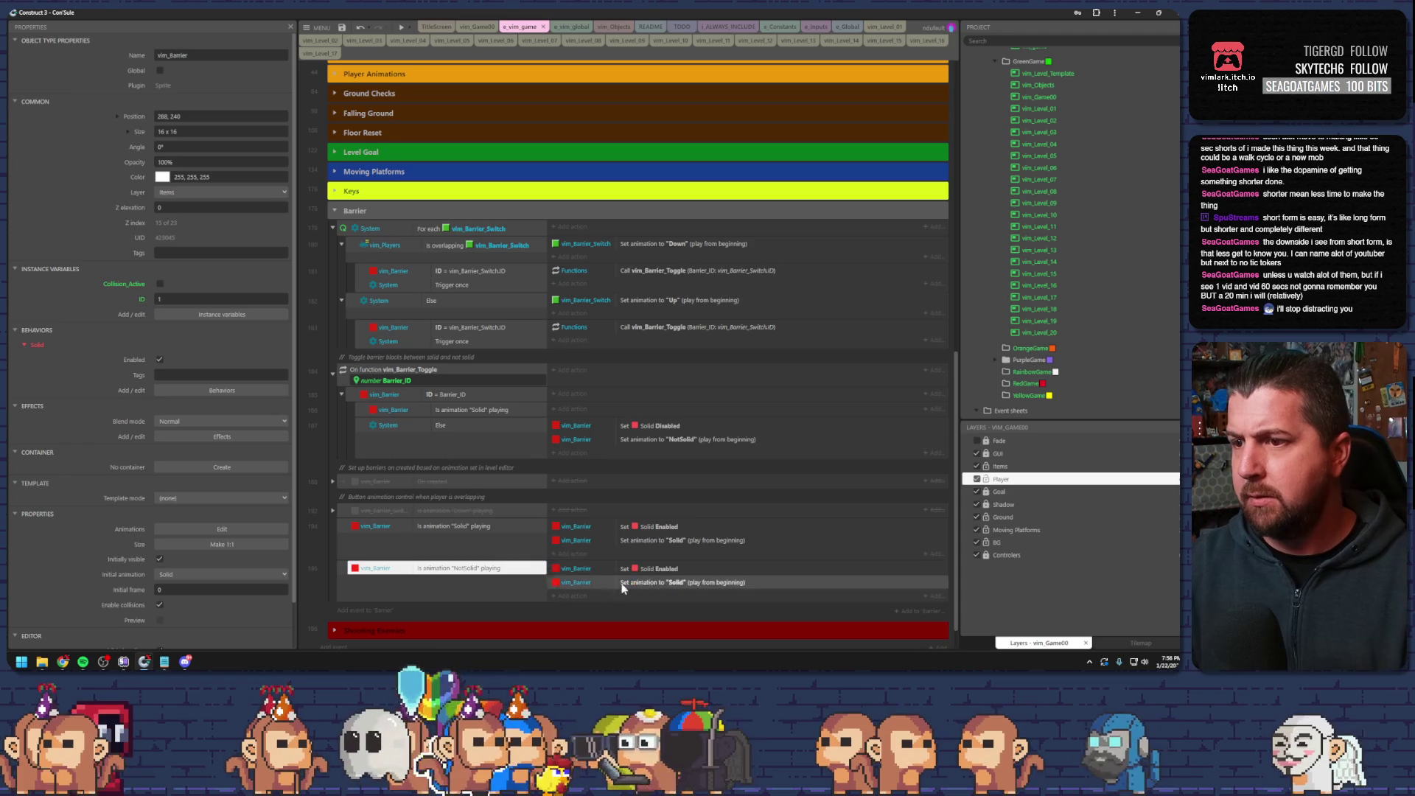
{"action": "left_click", "coordinate": [664, 568]}
{"action": "left_click", "coordinate": [663, 583], "text": "shift"}
{"action": "key", "text": "Delete"}
- Move Set Solid Disabled and Set animation "NotSolid" from the toggle function into the NotSolid event
{"action": "left_click", "coordinate": [659, 437]}
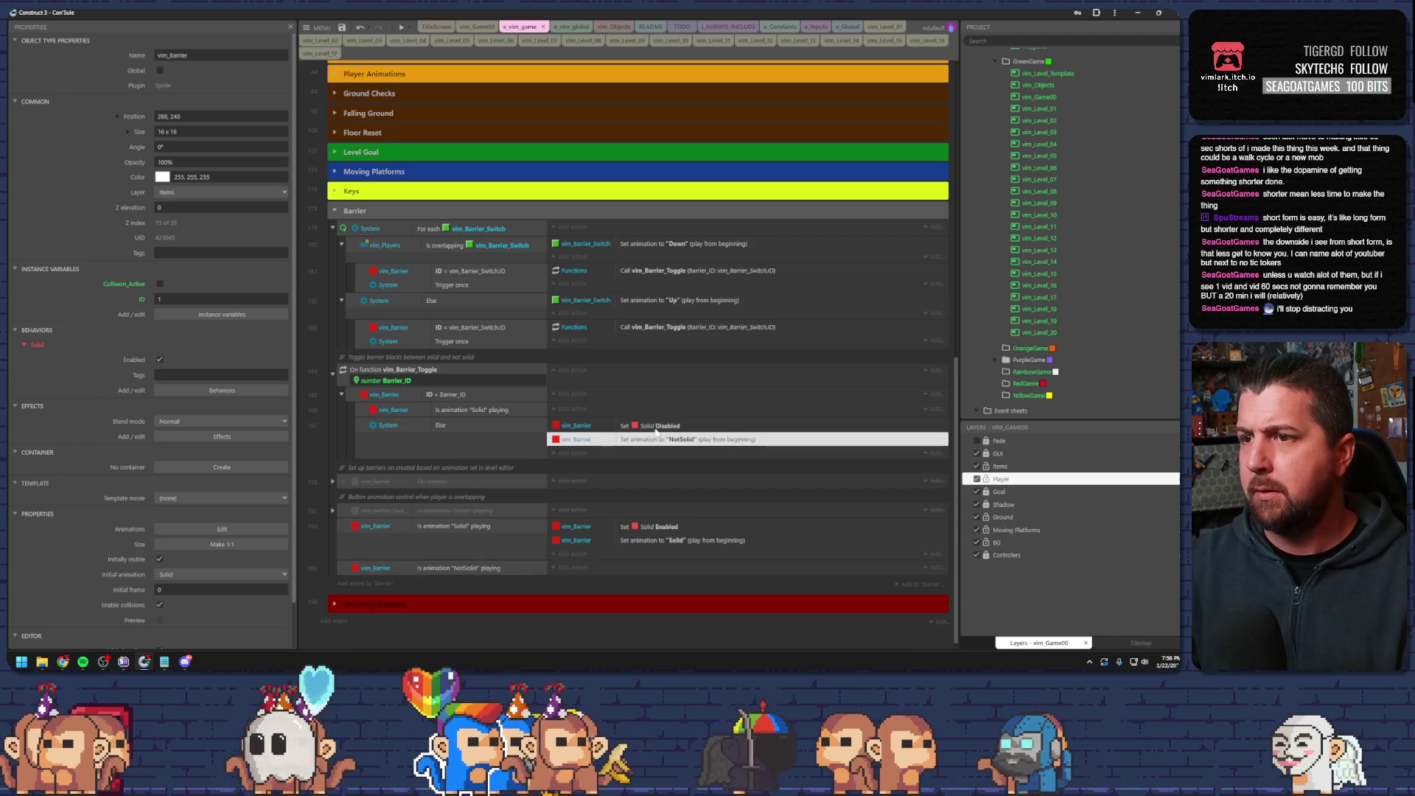
{"action": "left_click", "coordinate": [656, 426], "text": "shift"}
{"action": "left_click_drag", "start_coordinate": [656, 426], "coordinate": [637, 571]}
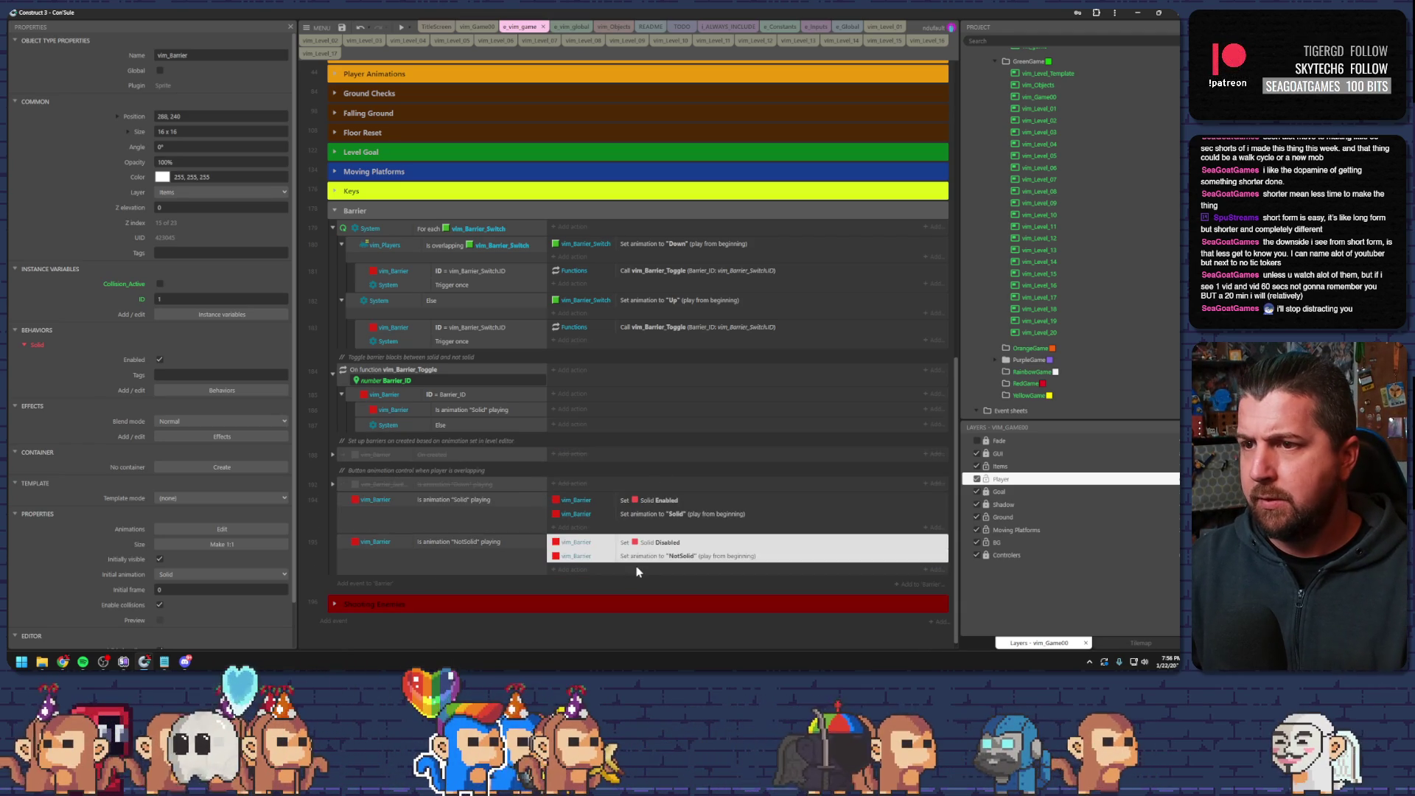
{"action": "left_click", "coordinate": [459, 425]}
{"action": "left_click", "coordinate": [467, 412]}
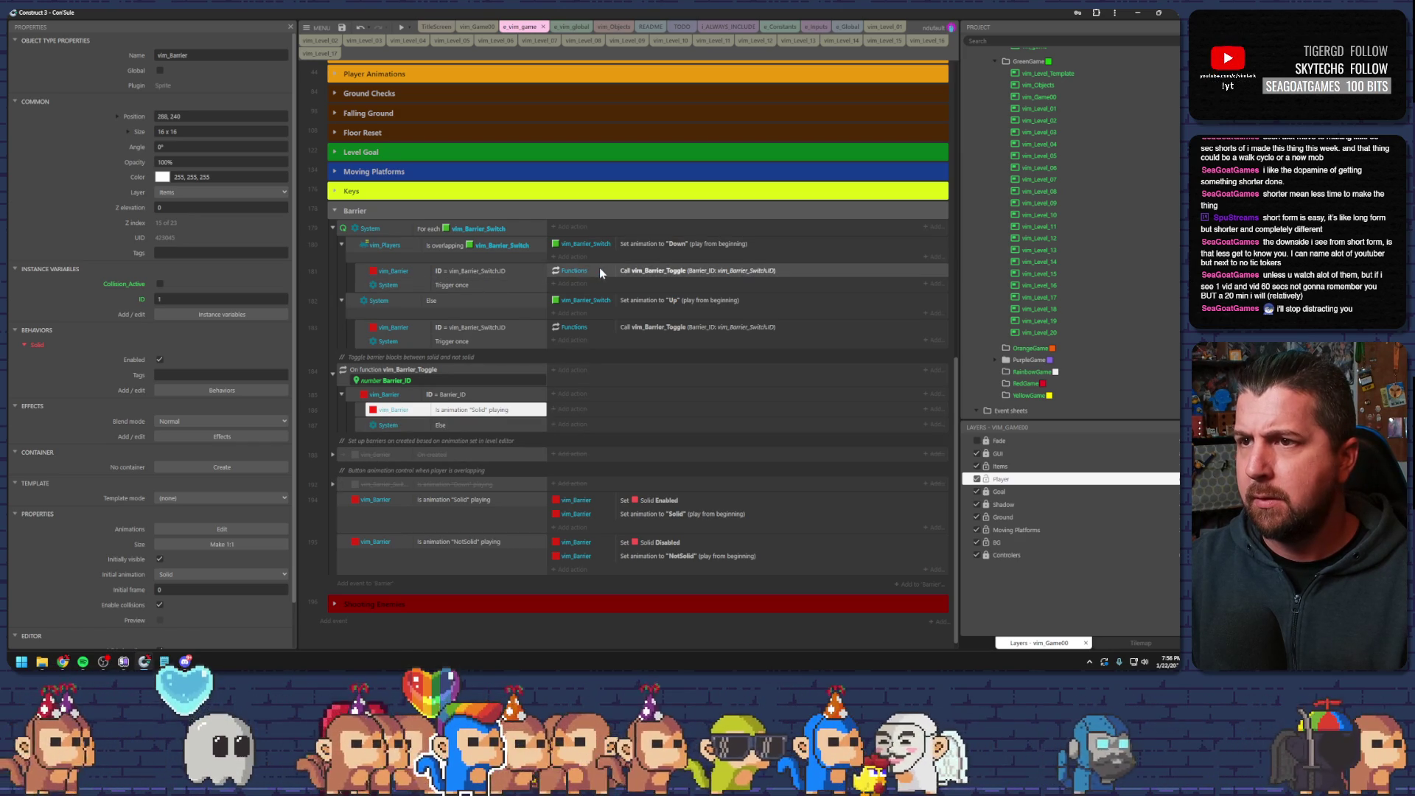
- Add a blank sub-event under the down-switch Trigger once event
{"action": "left_click", "coordinate": [457, 271]}
{"action": "left_click", "coordinate": [471, 285]}
{"action": "left_click", "coordinate": [404, 272]}
{"action": "left_click", "coordinate": [358, 274]}
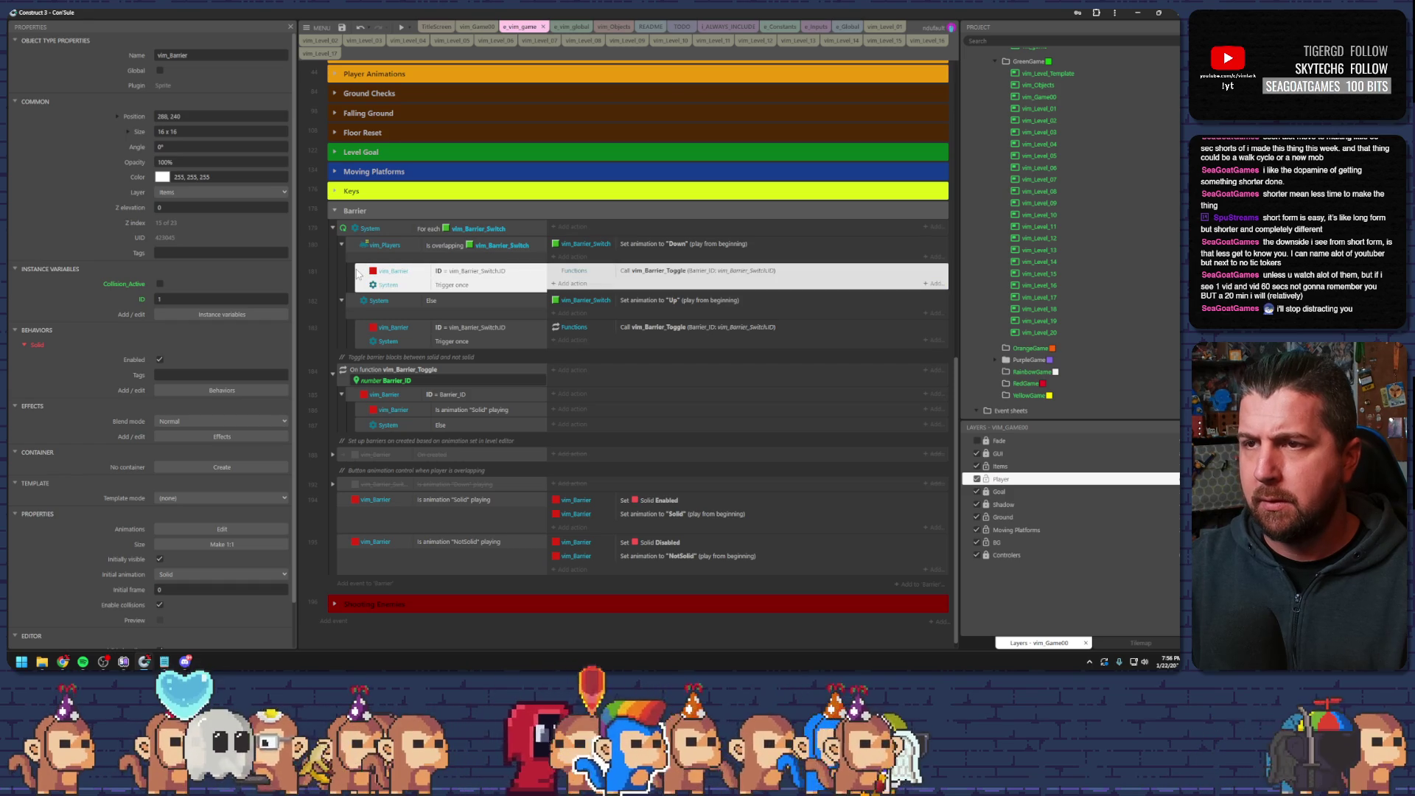
{"action": "key", "text": "ctrl+b"}
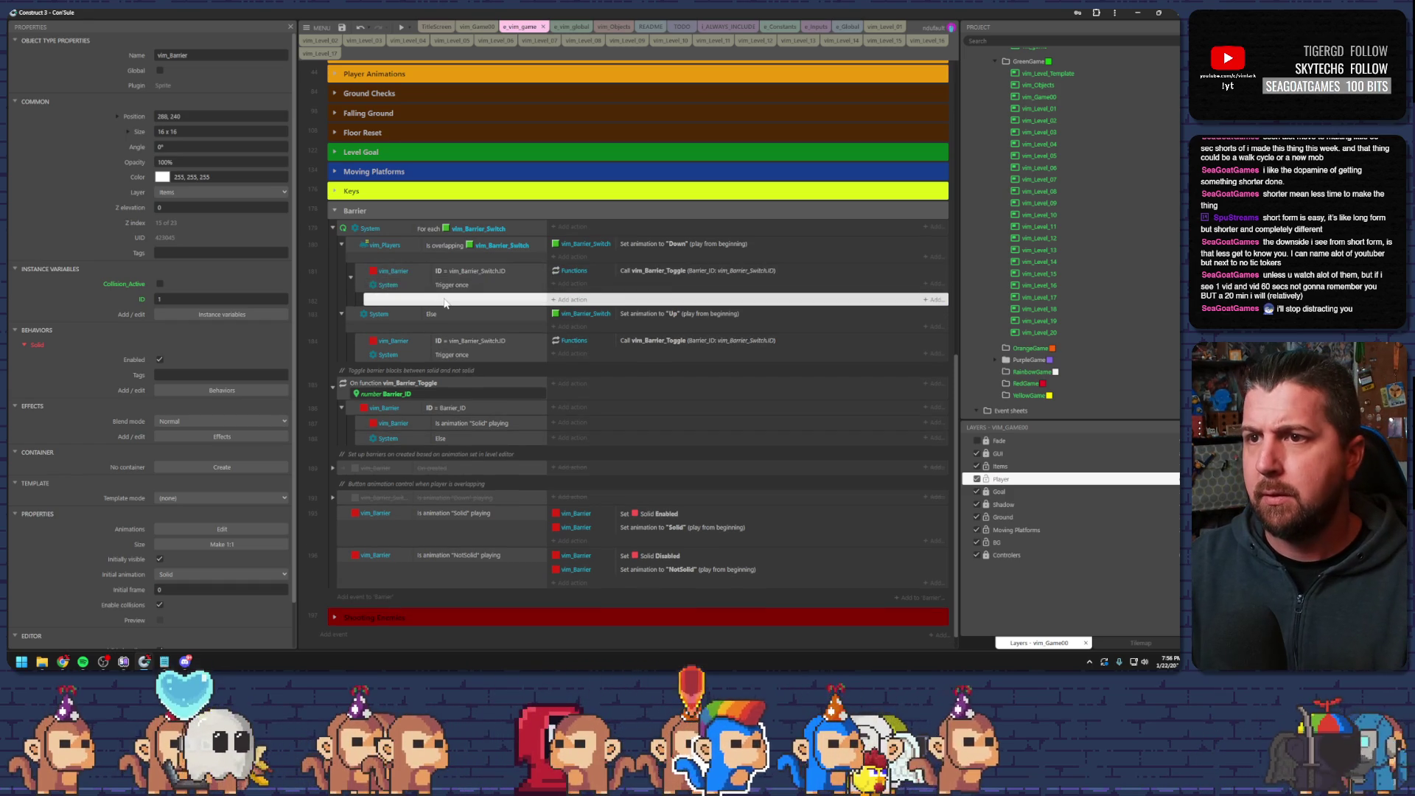
- Make the sub-event check Is animation "Solid" playing and set the barrier animation to "NotSolid"
{"action": "left_click", "coordinate": [457, 512]}
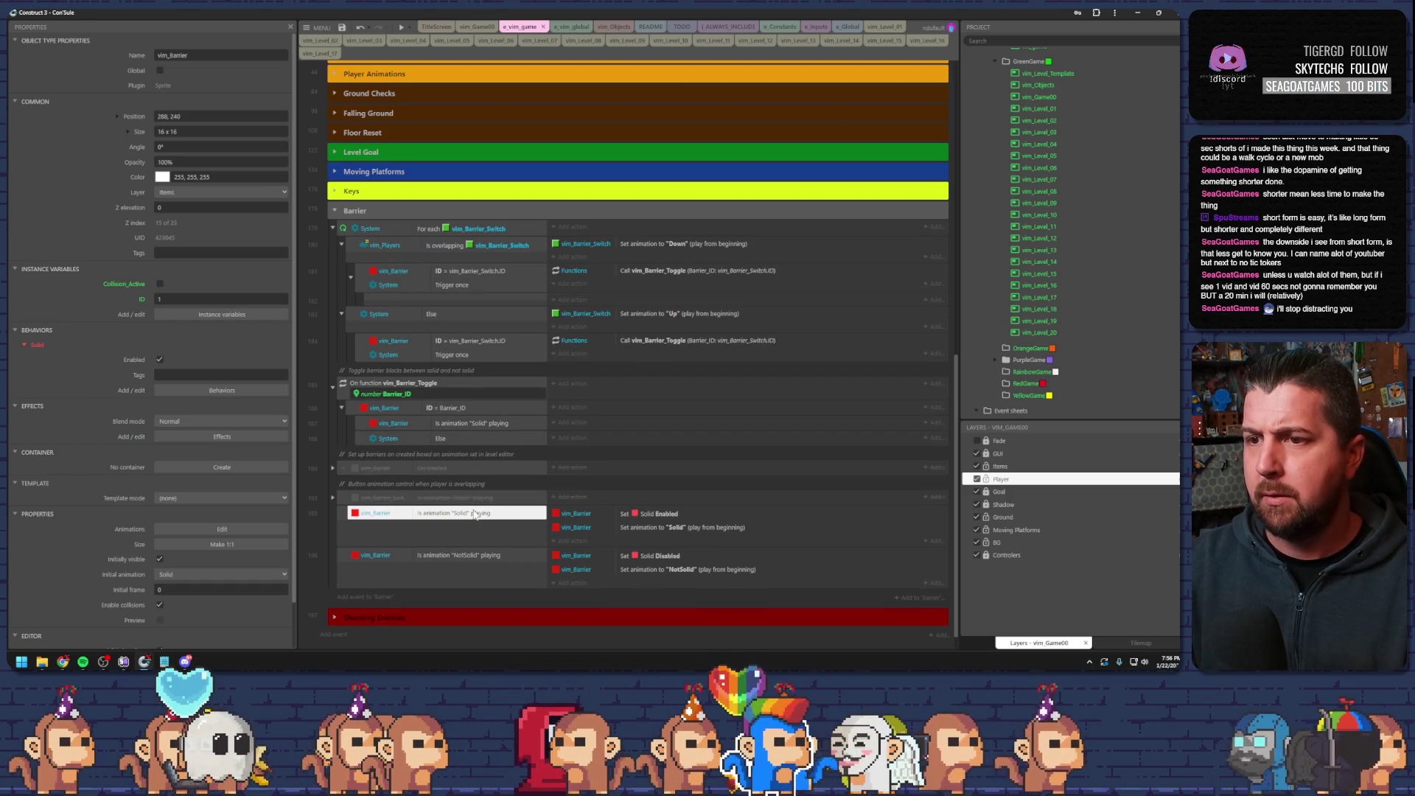
{"action": "left_click", "coordinate": [440, 300]}
{"action": "key", "text": "ctrl+v"}
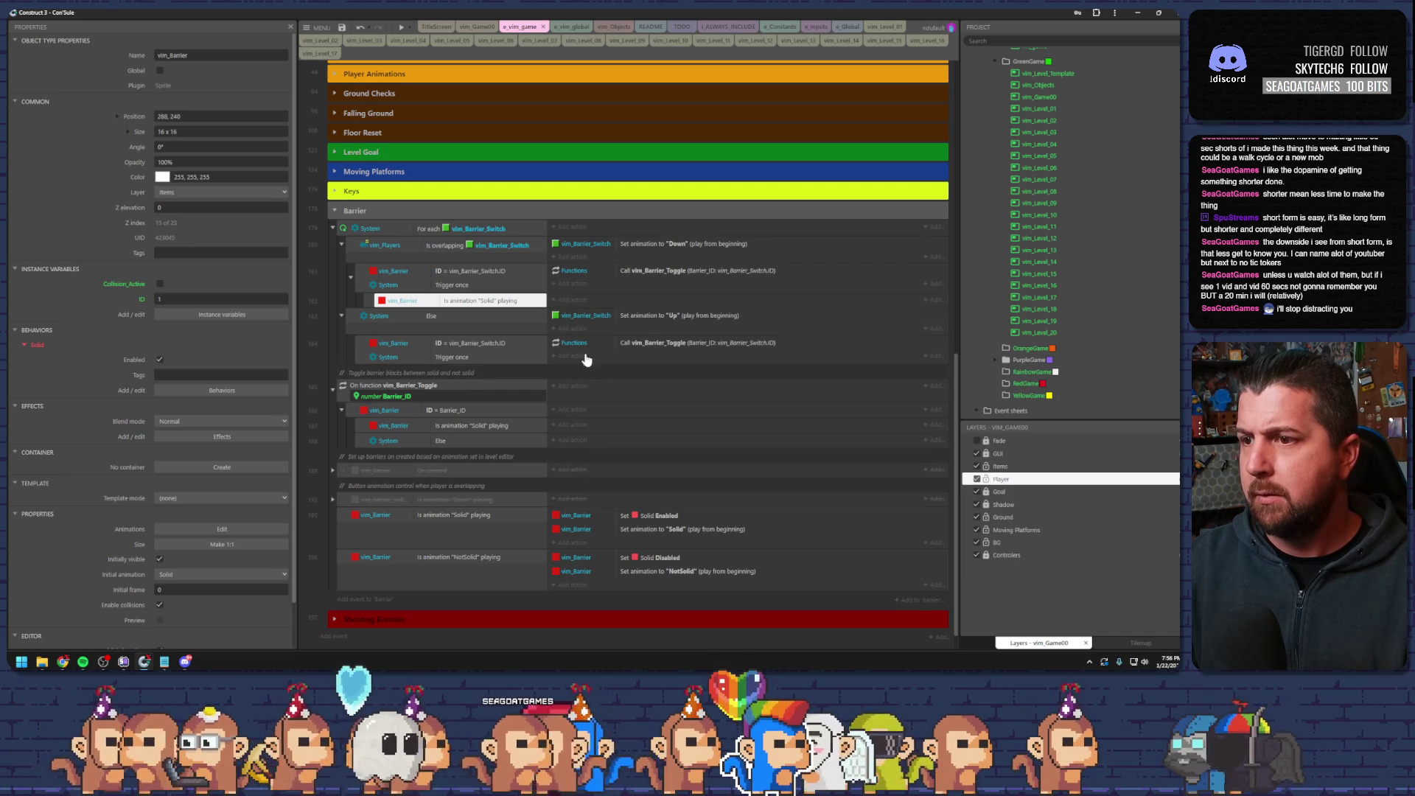
{"action": "left_click", "coordinate": [563, 300]}
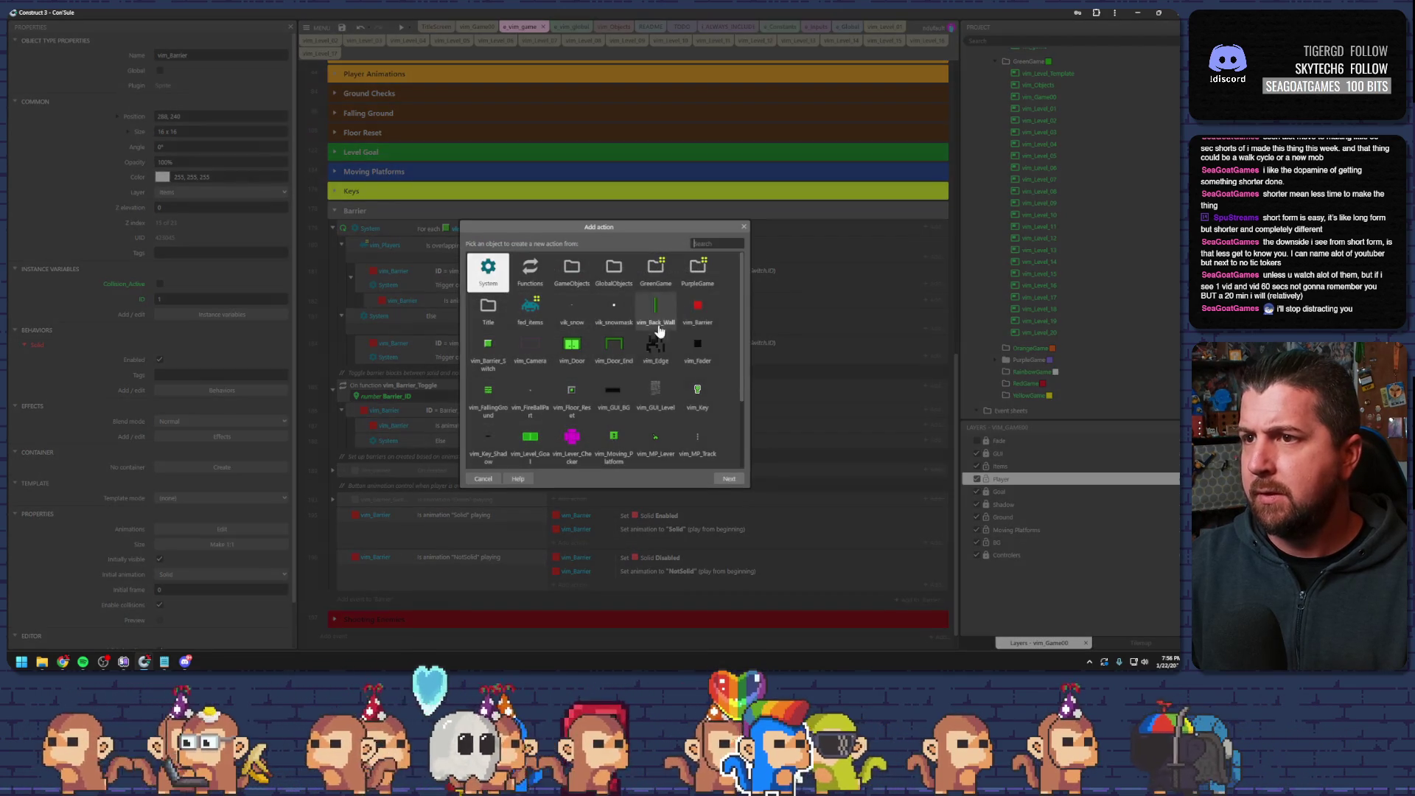
{"action": "double_click", "coordinate": [709, 317]}
{"action": "double_click", "coordinate": [529, 377]}
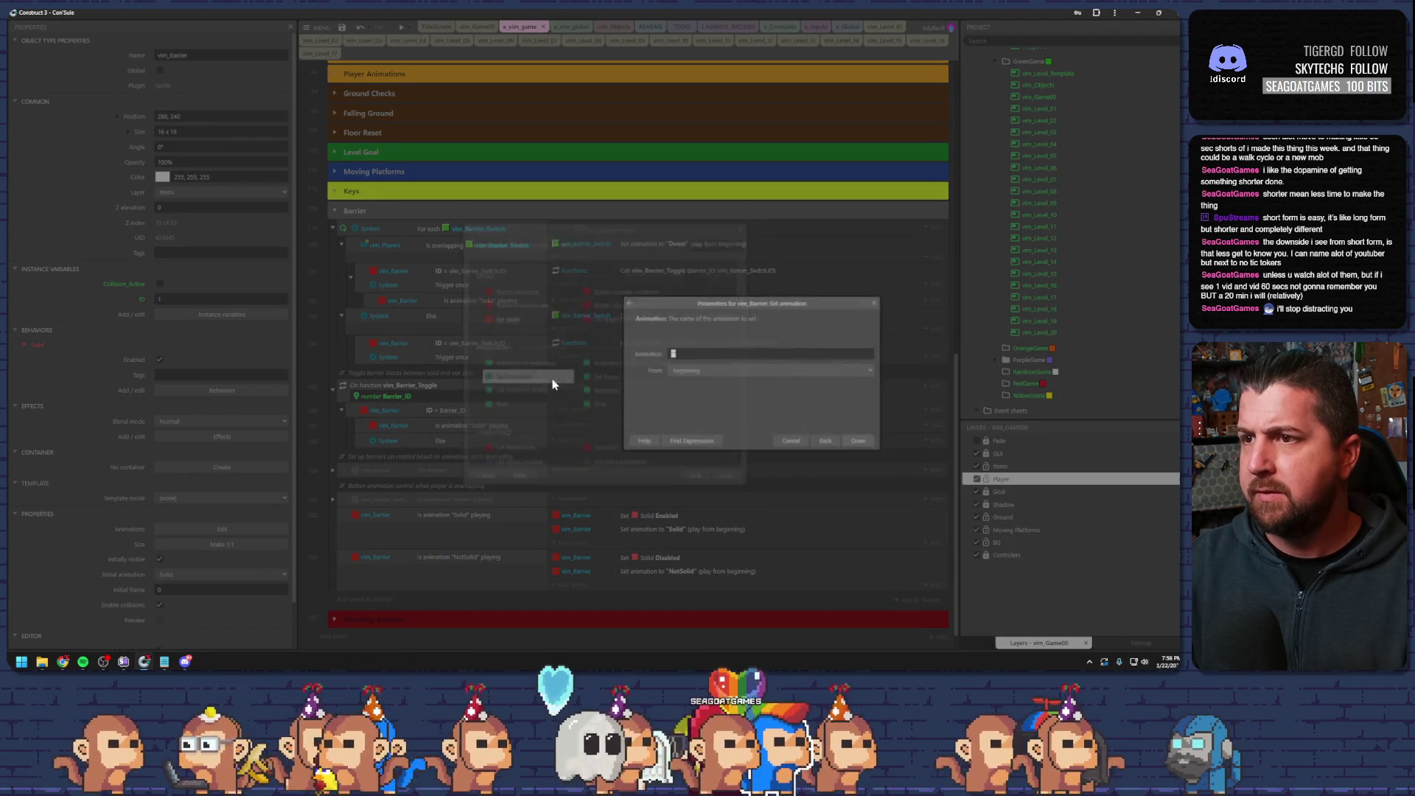
{"action": "type", "text": "\""}
{"action": "key", "text": "Down"}
{"action": "key", "text": "Up"}
{"action": "key", "text": "Return"}
{"action": "key", "text": "Return"}
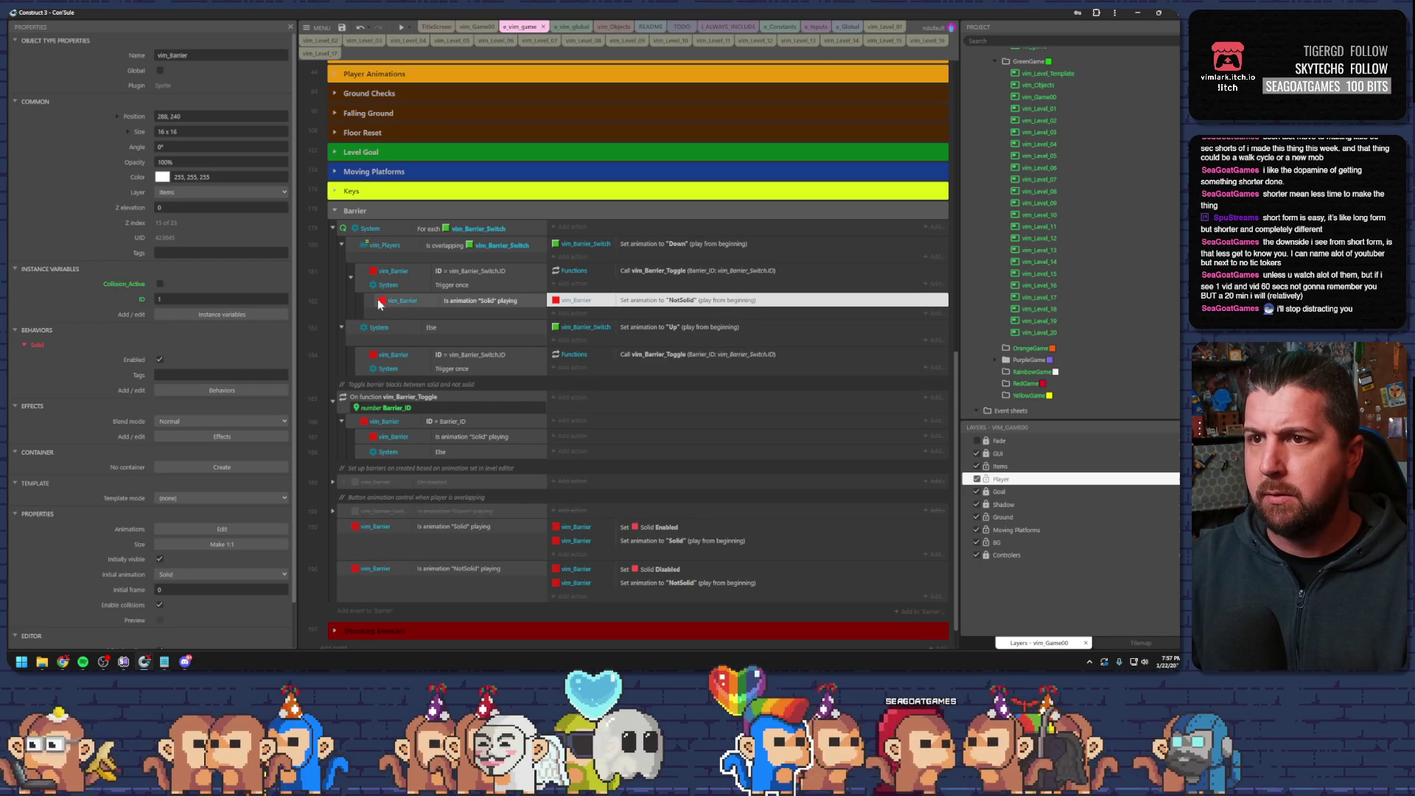
- Duplicate it as "NotSolid" playing → set "Solid", then copy both sub-events under the up-switch Trigger once
{"action": "left_click", "coordinate": [372, 300]}
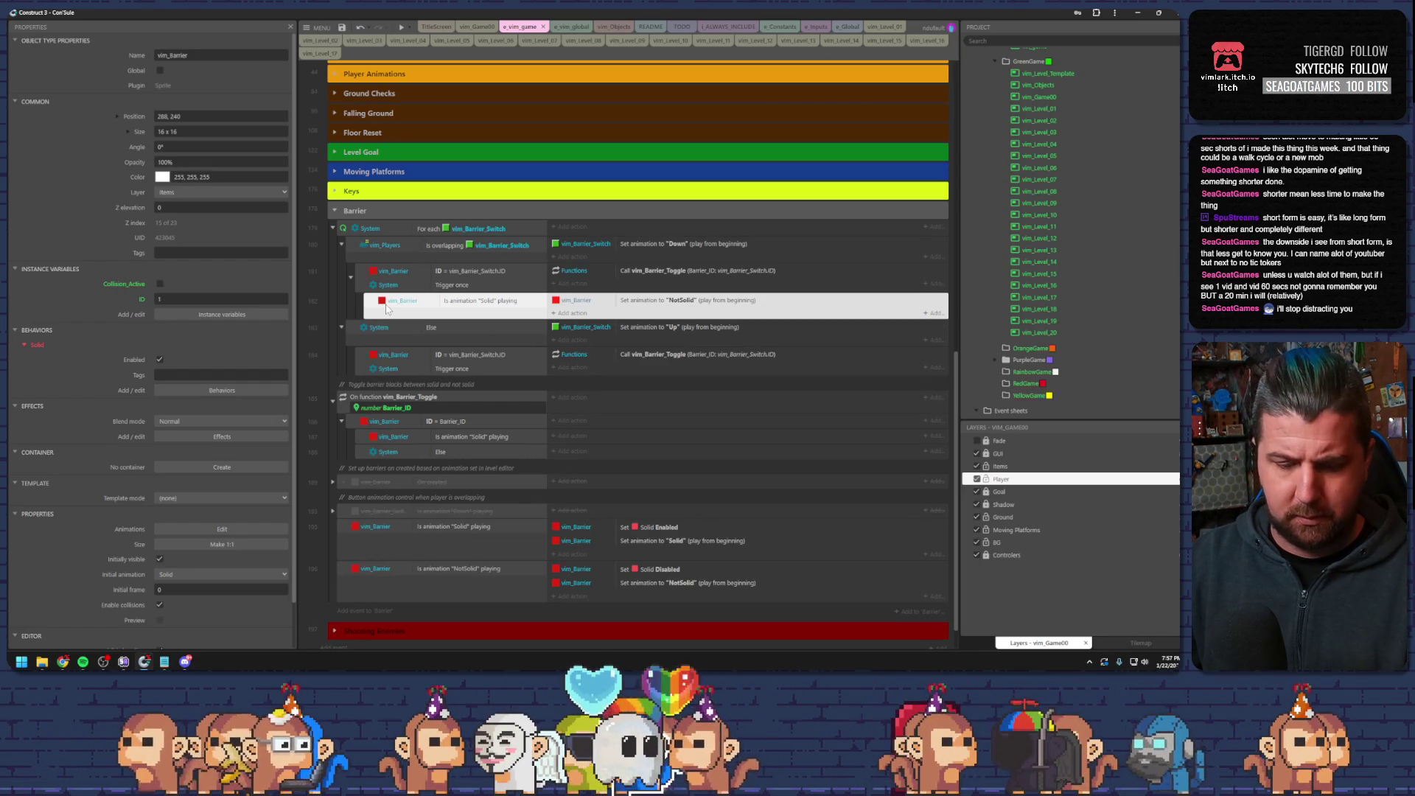
{"action": "key", "text": "ctrl+c"}
{"action": "key", "text": "ctrl+v"}
{"action": "double_click", "coordinate": [476, 330]}
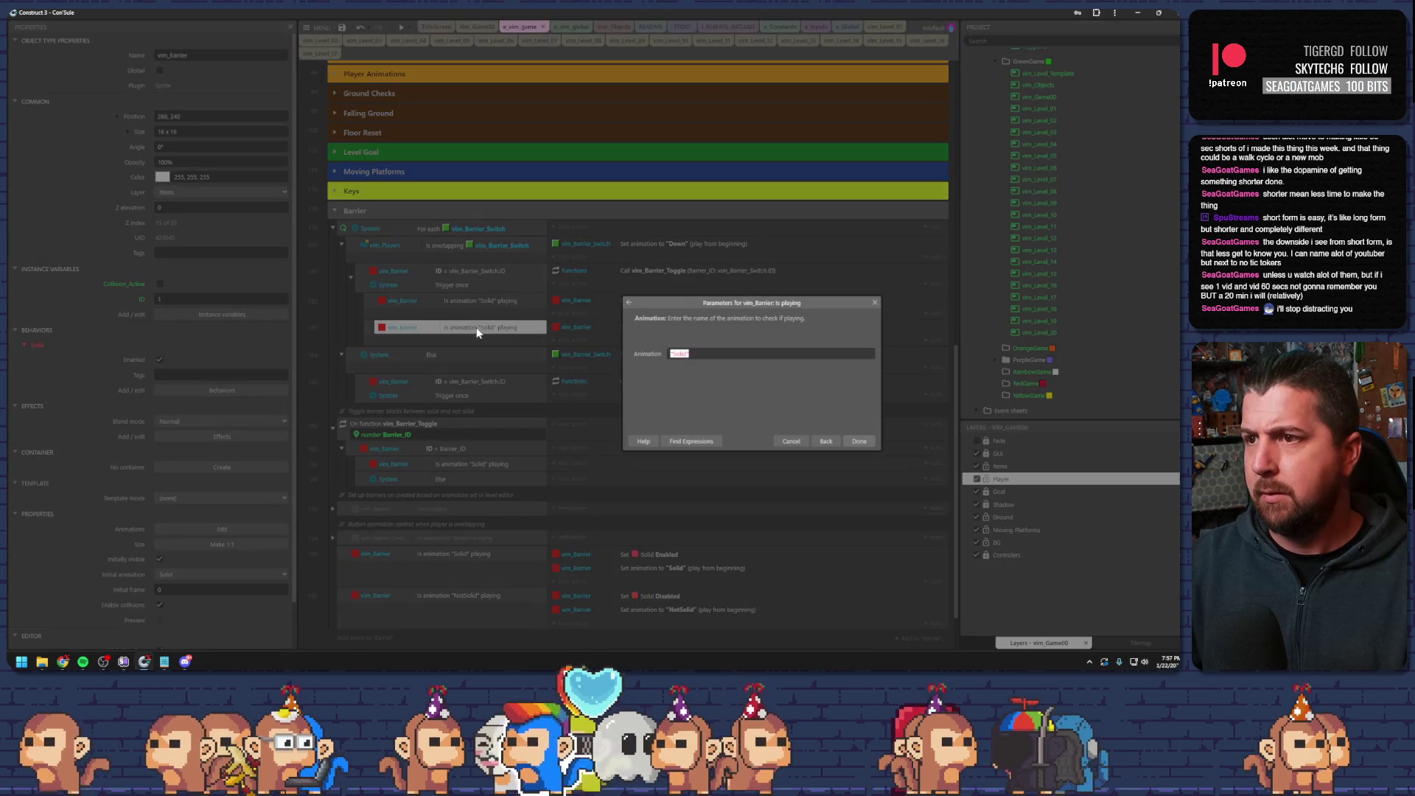
{"action": "type", "text": "\"NotSolid\""}
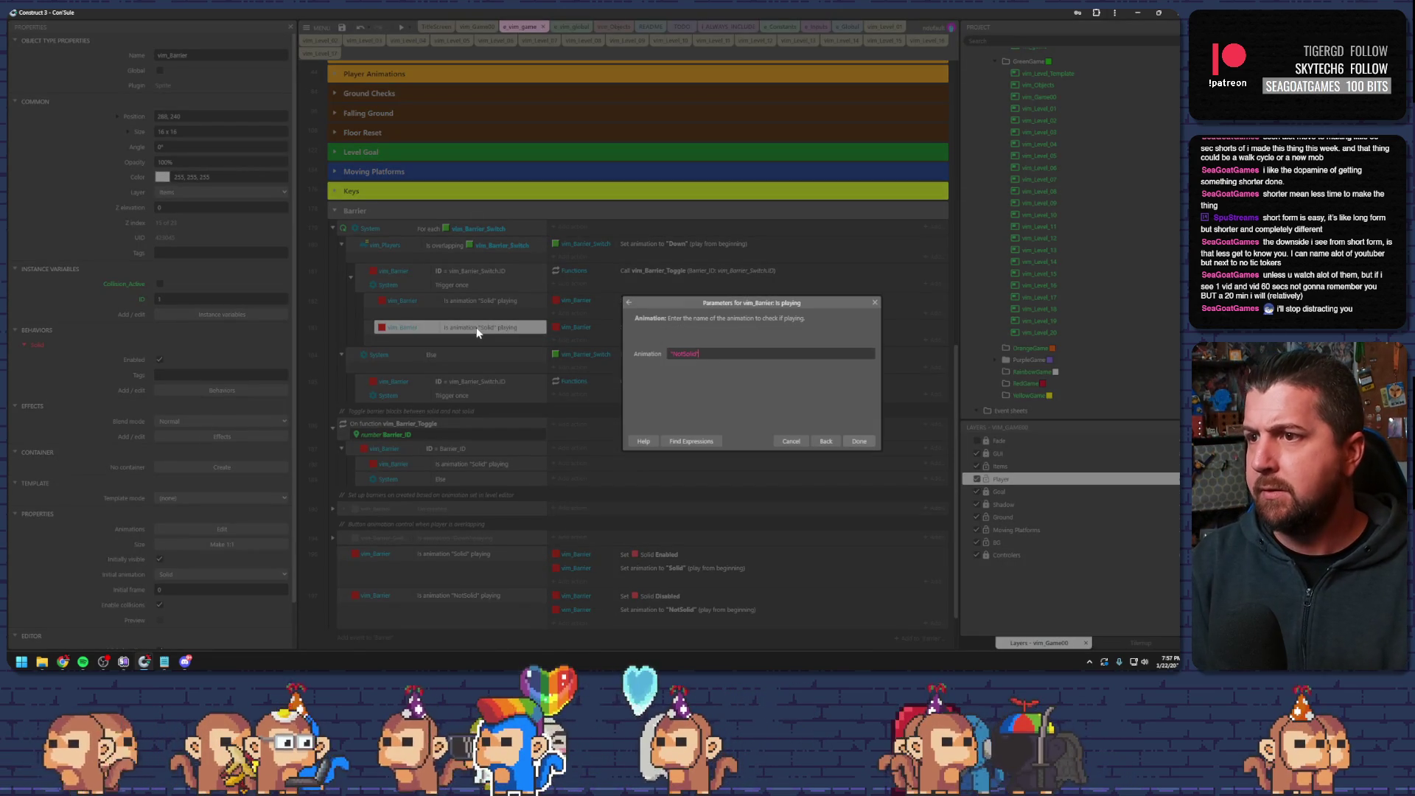
{"action": "key", "text": "Return"}
{"action": "double_click", "coordinate": [619, 325]}
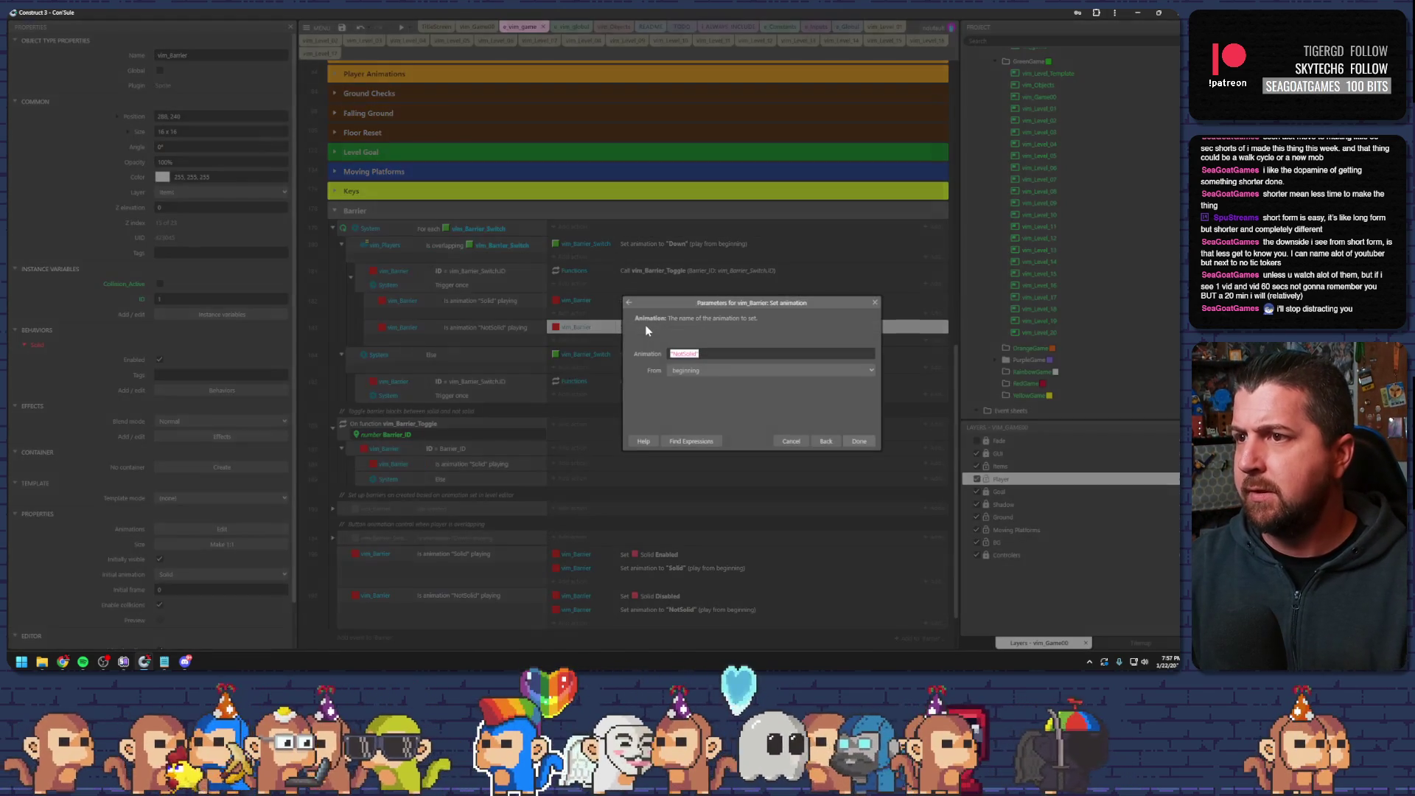
{"action": "type", "text": "\""}
{"action": "key", "text": "Down"}
{"action": "key", "text": "Down"}
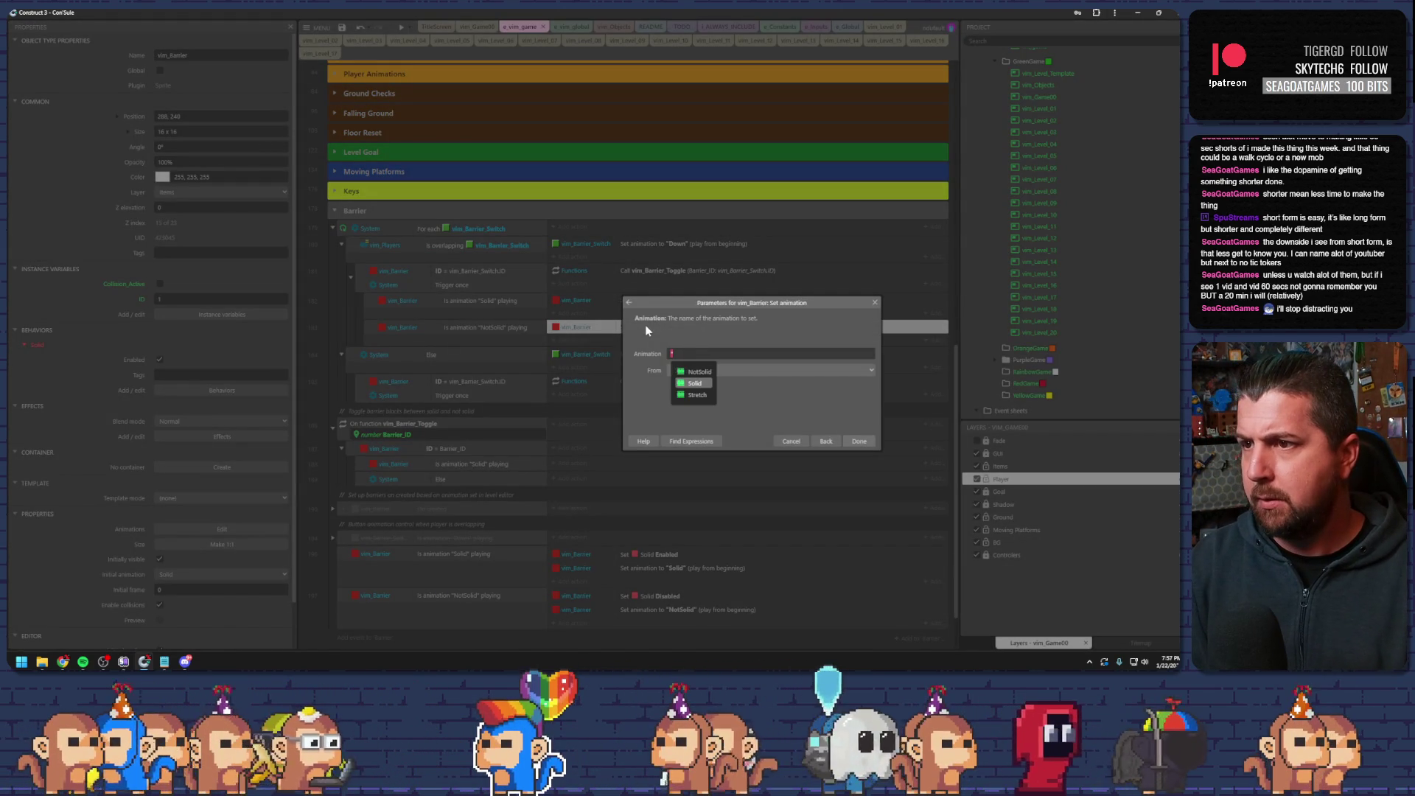
{"action": "key", "text": "Return"}
{"action": "key", "text": "Return"}
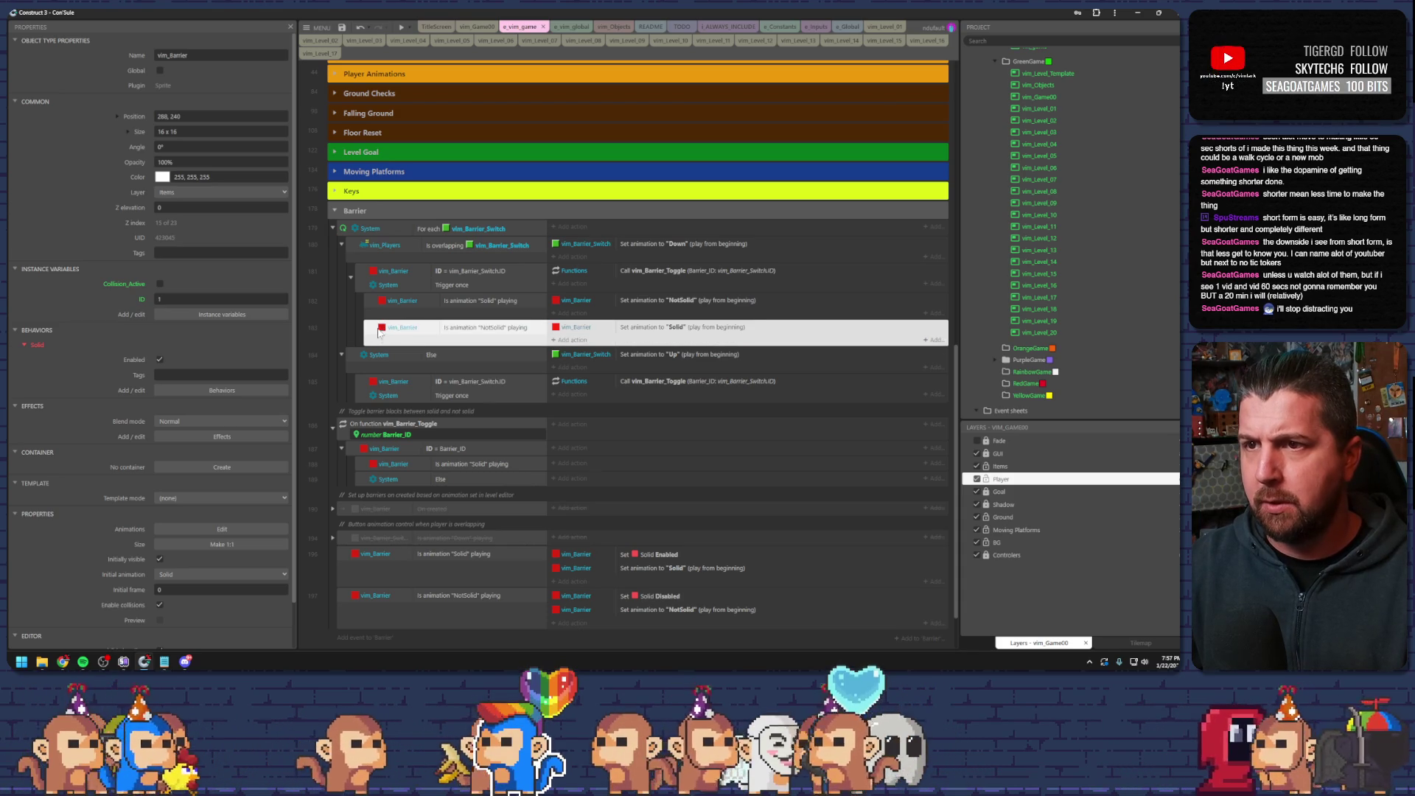
{"action": "left_click", "coordinate": [371, 303], "text": "shift"}
{"action": "mouse_move", "coordinate": [371, 302]}
{"action": "left_mouse_down"}
{"action": "mouse_move", "coordinate": [372, 350]}
{"action": "mouse_move", "coordinate": [416, 409]}
{"action": "mouse_move", "coordinate": [462, 404]}
{"action": "left_mouse_up"}
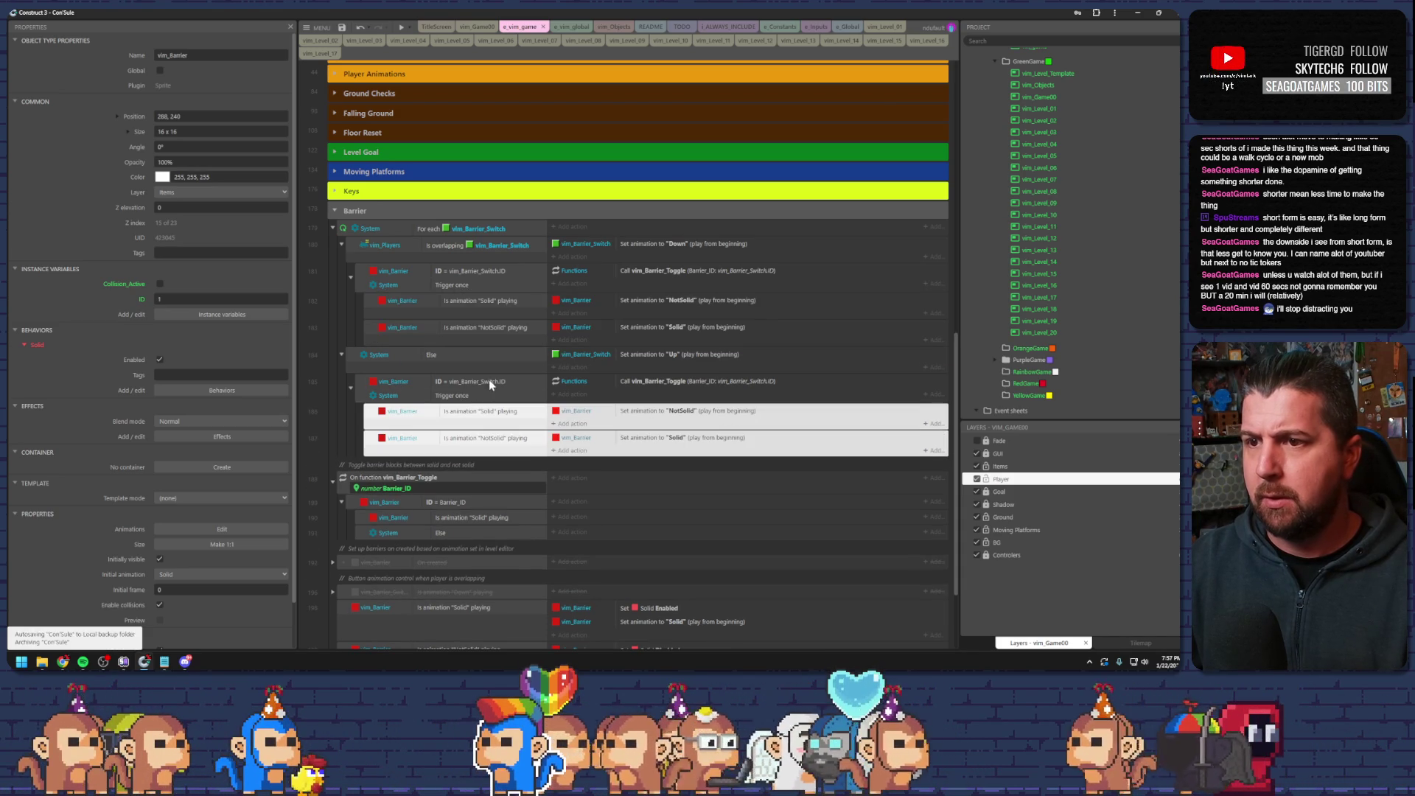
- Collapse the vim_Barrier_Toggle function event and run level 00 in a preview
{"action": "scroll", "coordinate": [489, 378], "scroll_direction": "down", "scroll_amount": 3}
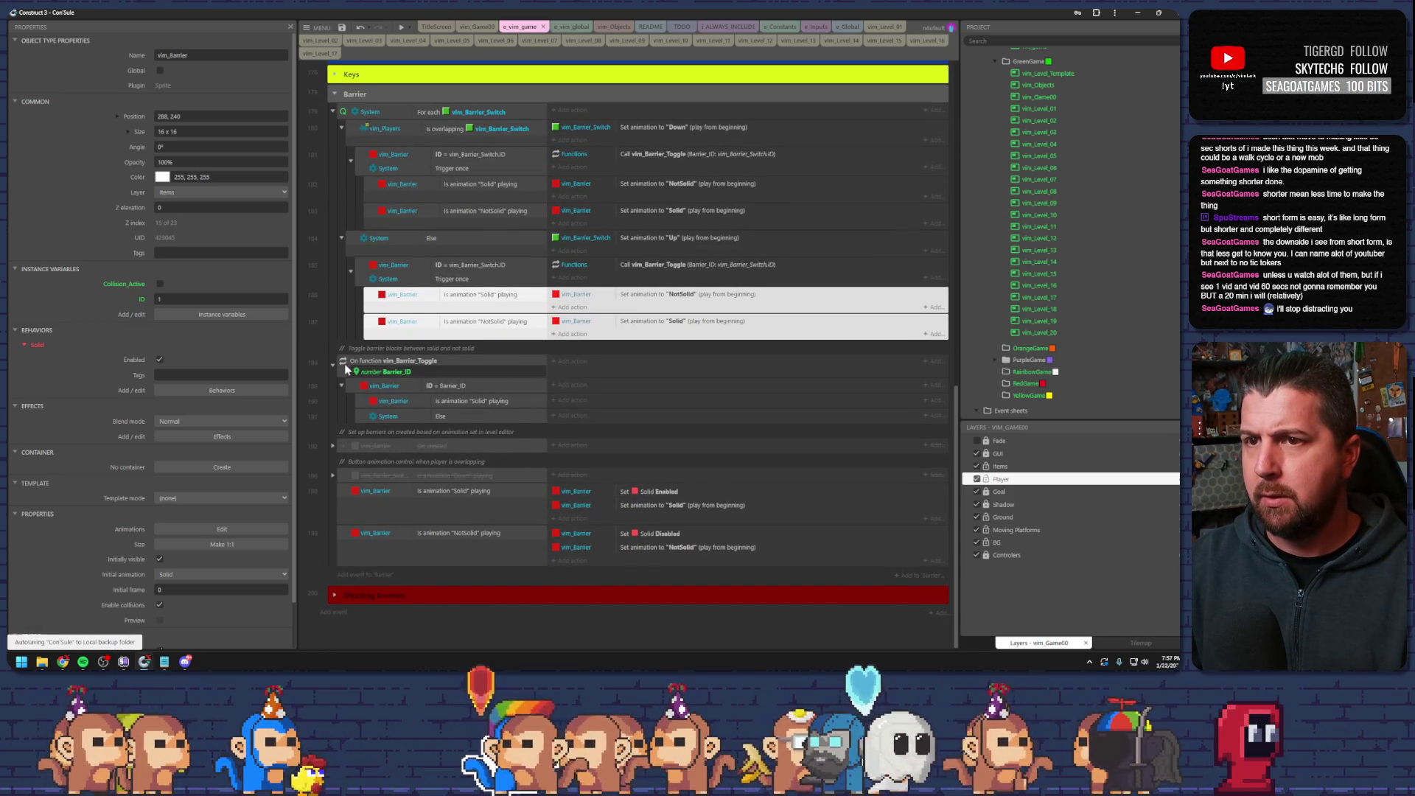
{"action": "left_click", "coordinate": [345, 367]}
{"action": "left_click", "coordinate": [334, 366]}
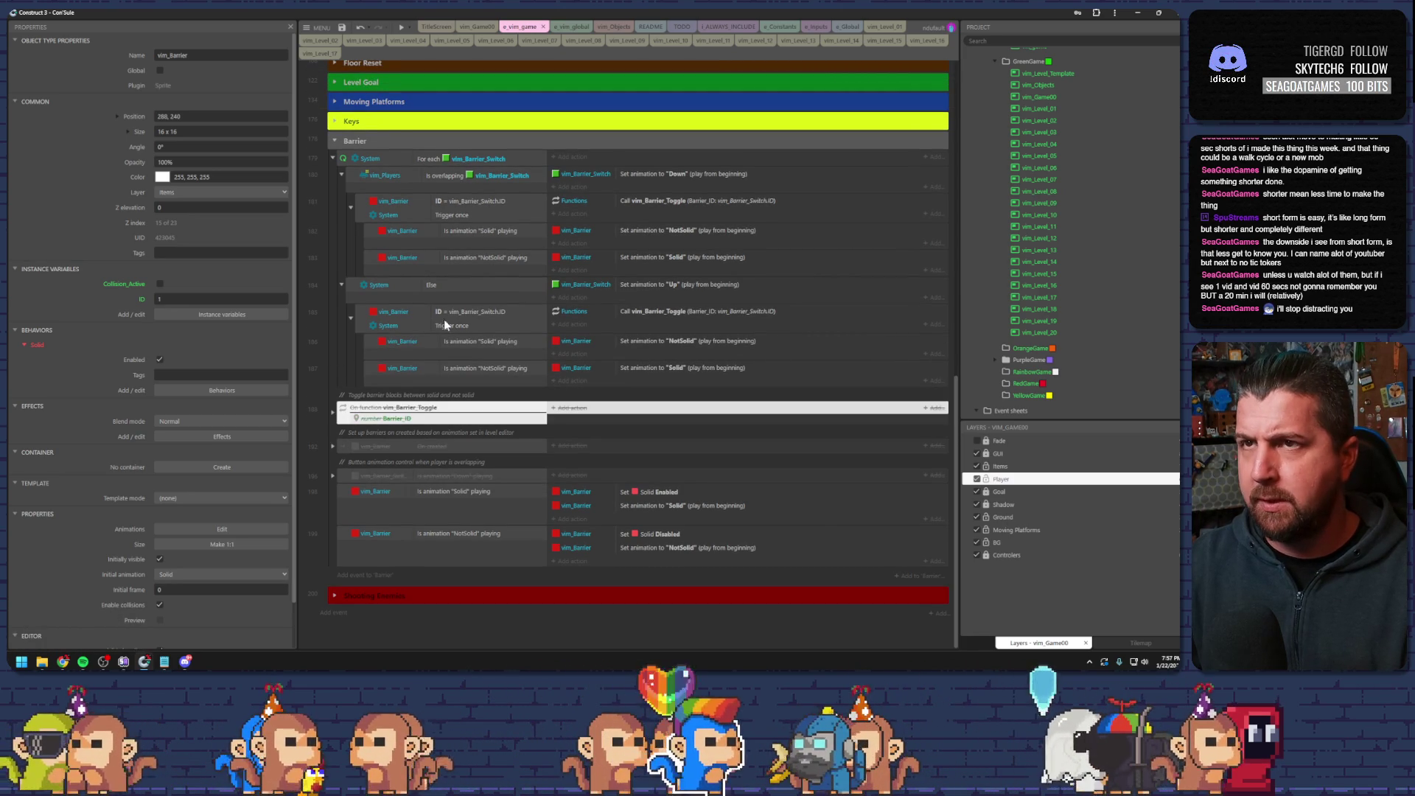
{"action": "left_click", "coordinate": [390, 27]}
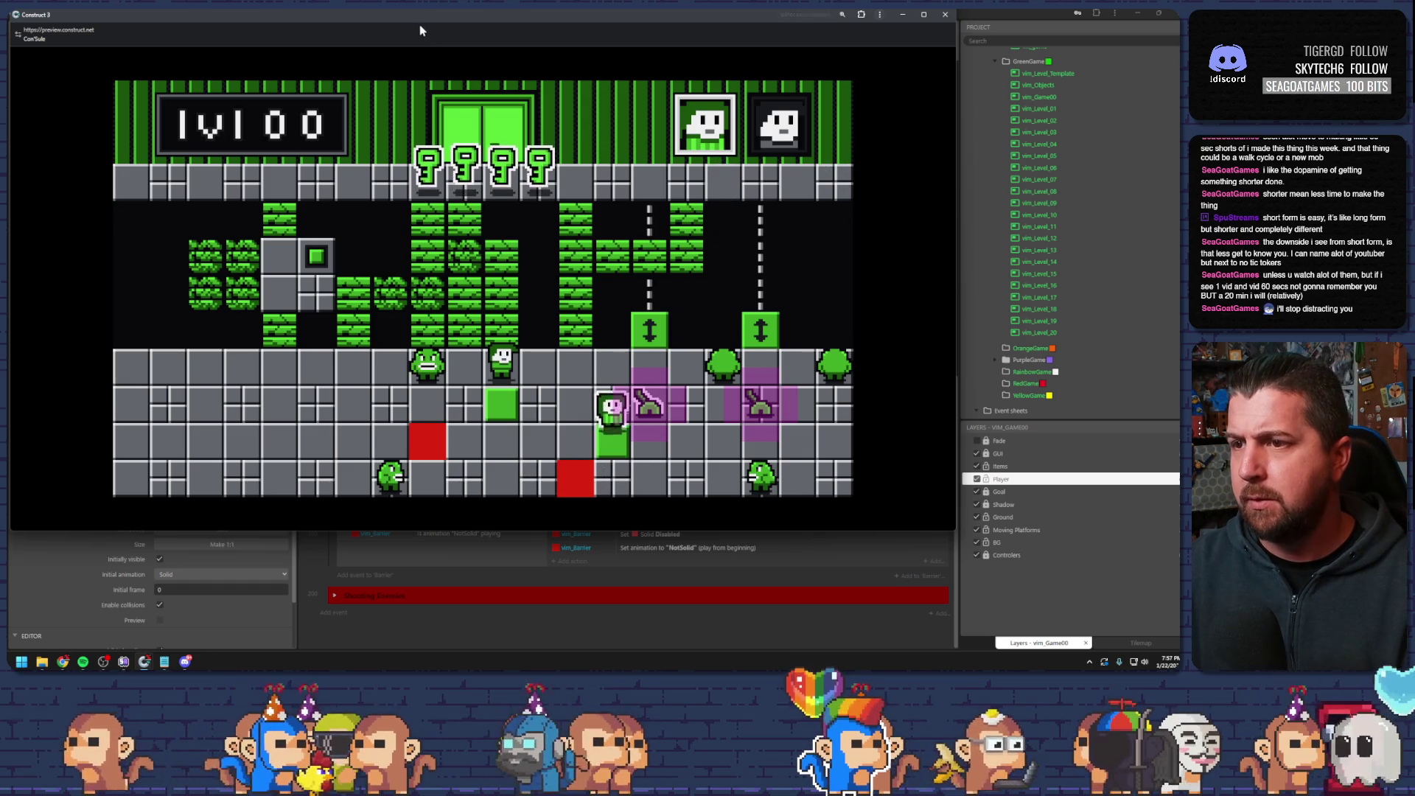
- Close the preview and delete the vim_Barrier_Toggle function block with its comments
{"action": "key", "text": "alt+F4"}
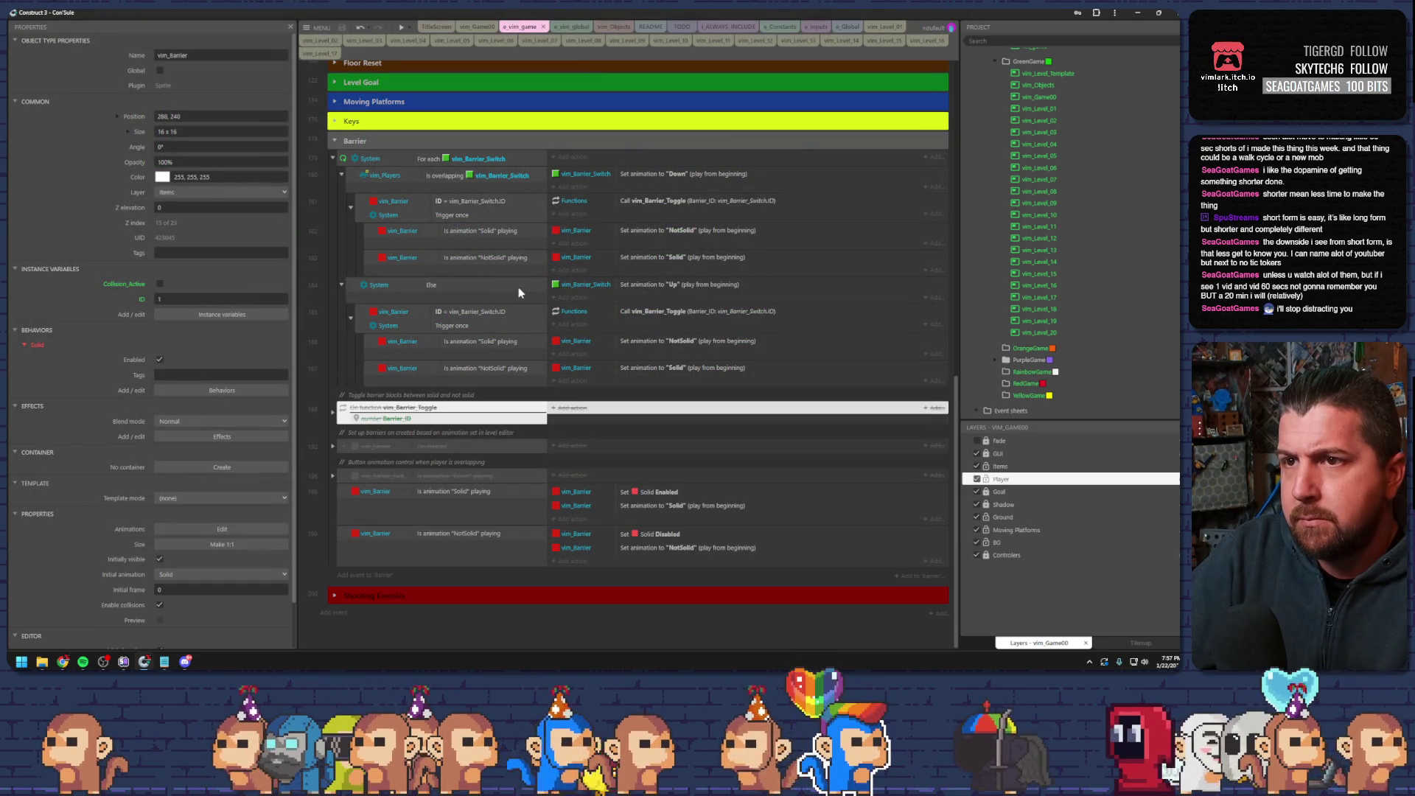
{"action": "left_click", "coordinate": [620, 285]}
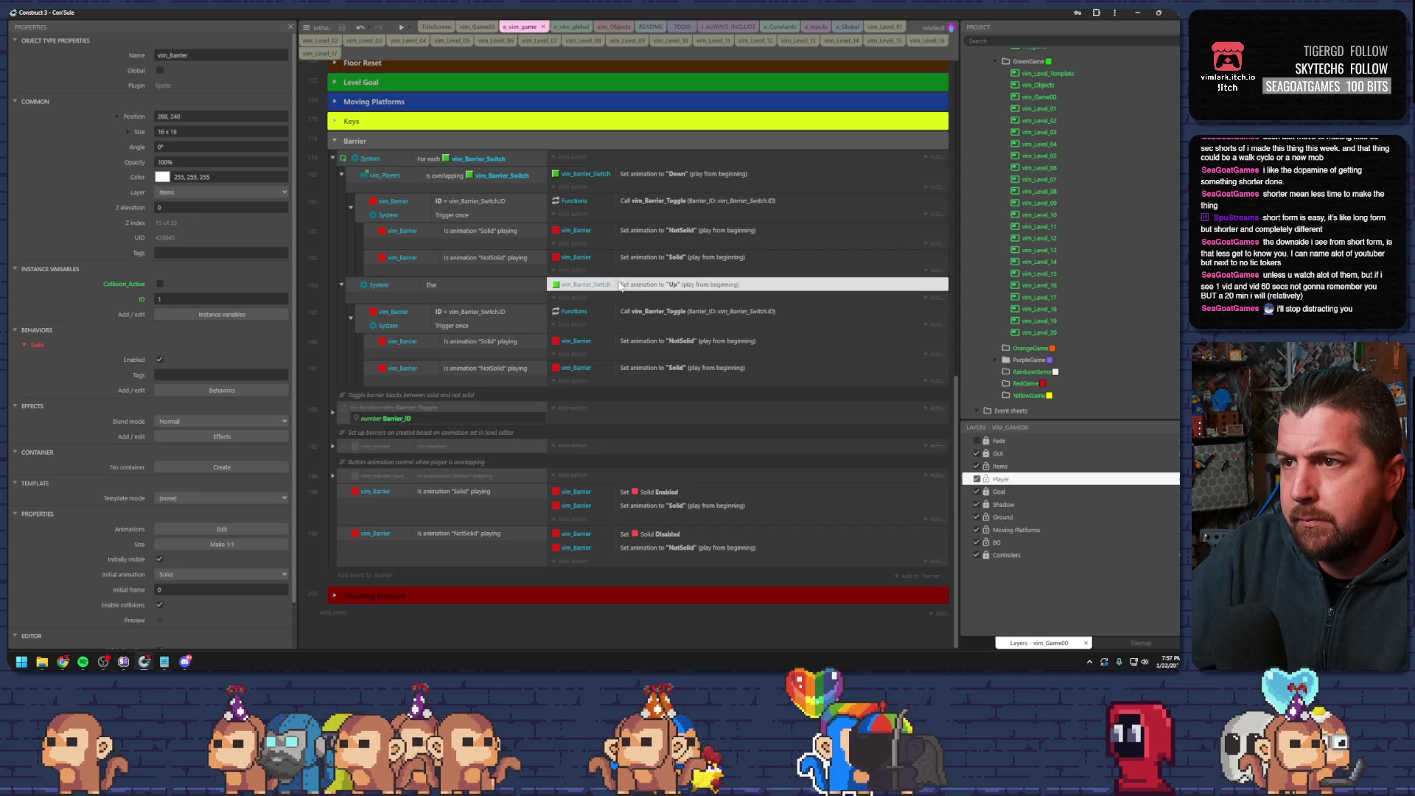
{"action": "left_click", "coordinate": [345, 410]}
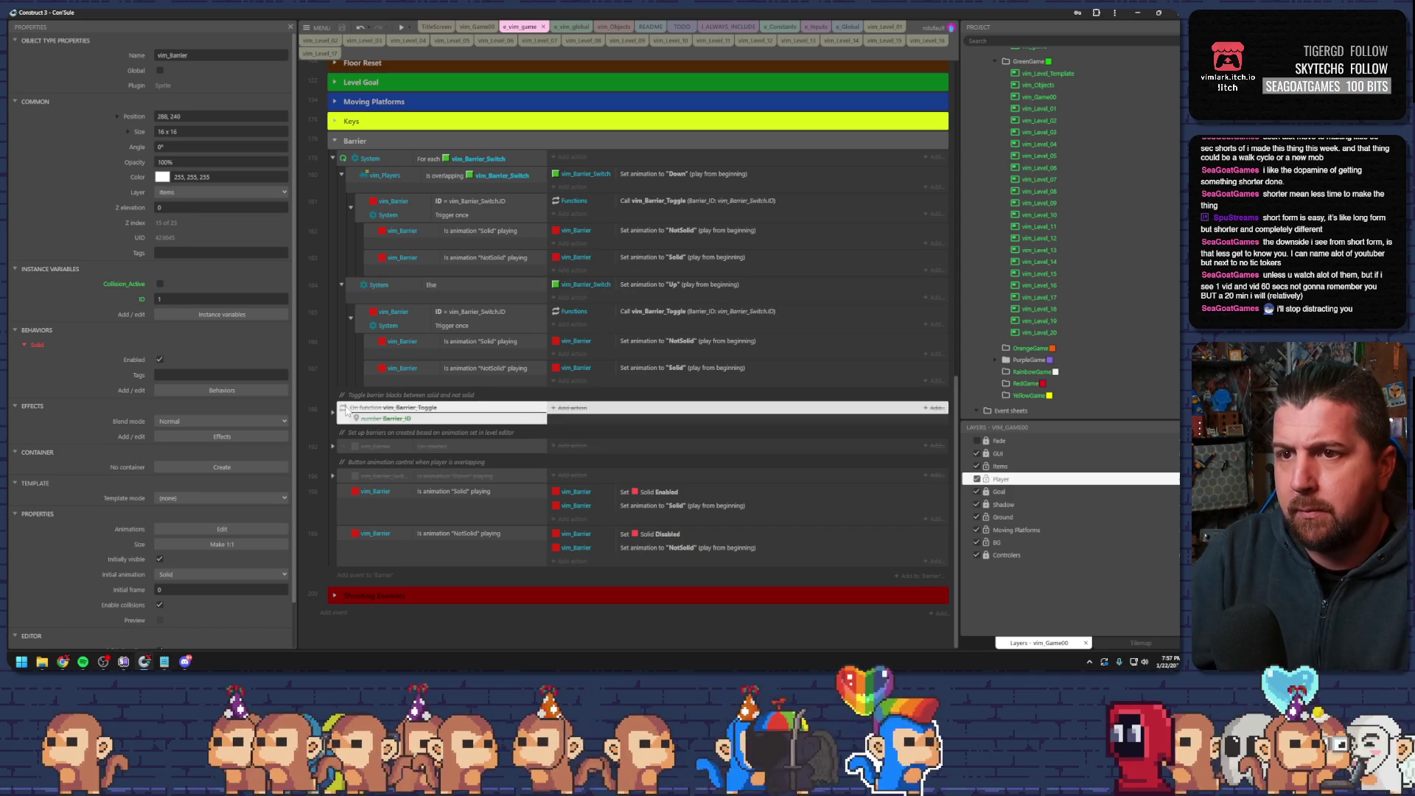
{"action": "key", "text": "Delete"}
{"action": "key", "text": "Delete"}
{"action": "key", "text": "Delete"}
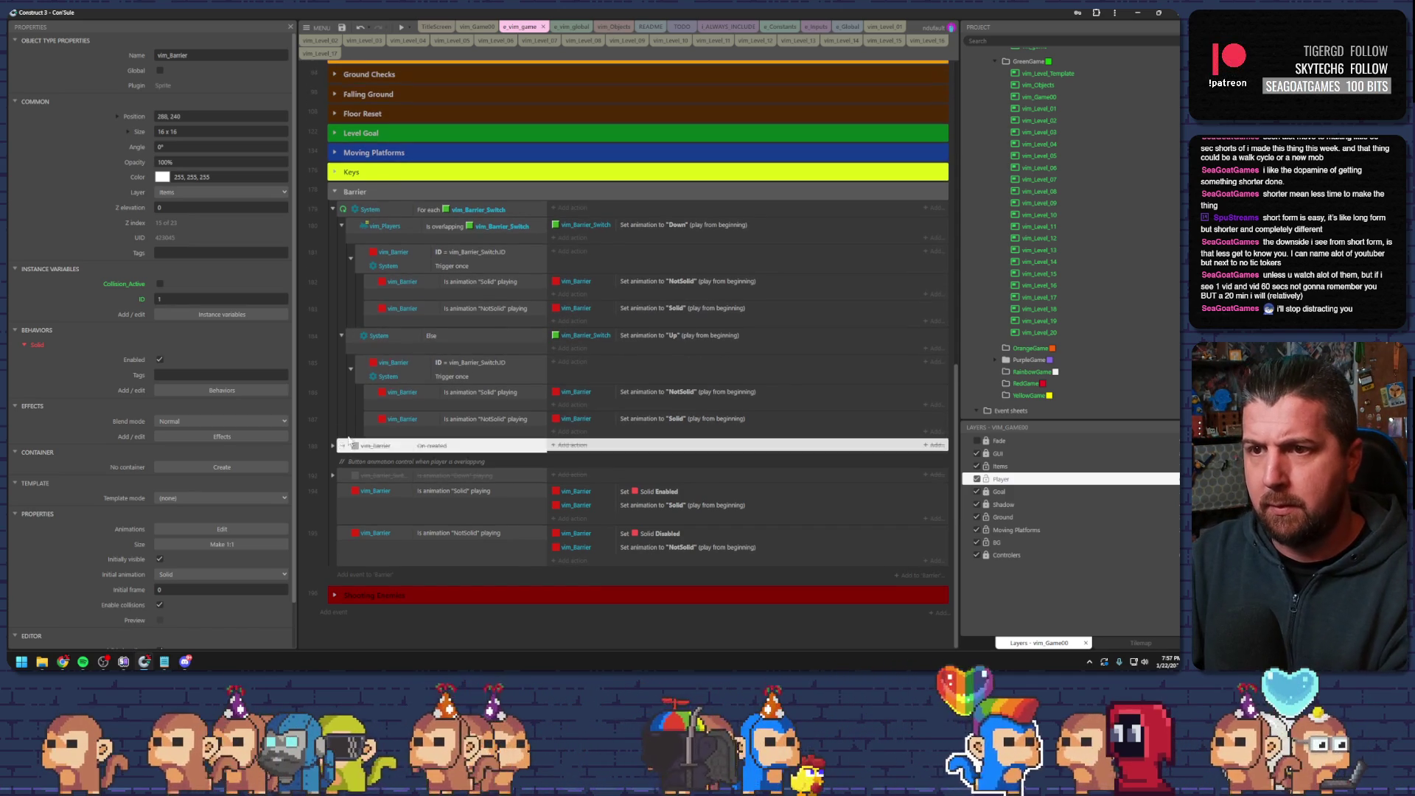
- Remove the On created condition, the resulting empty event and the leftover comment row
{"action": "key", "text": "Delete"}
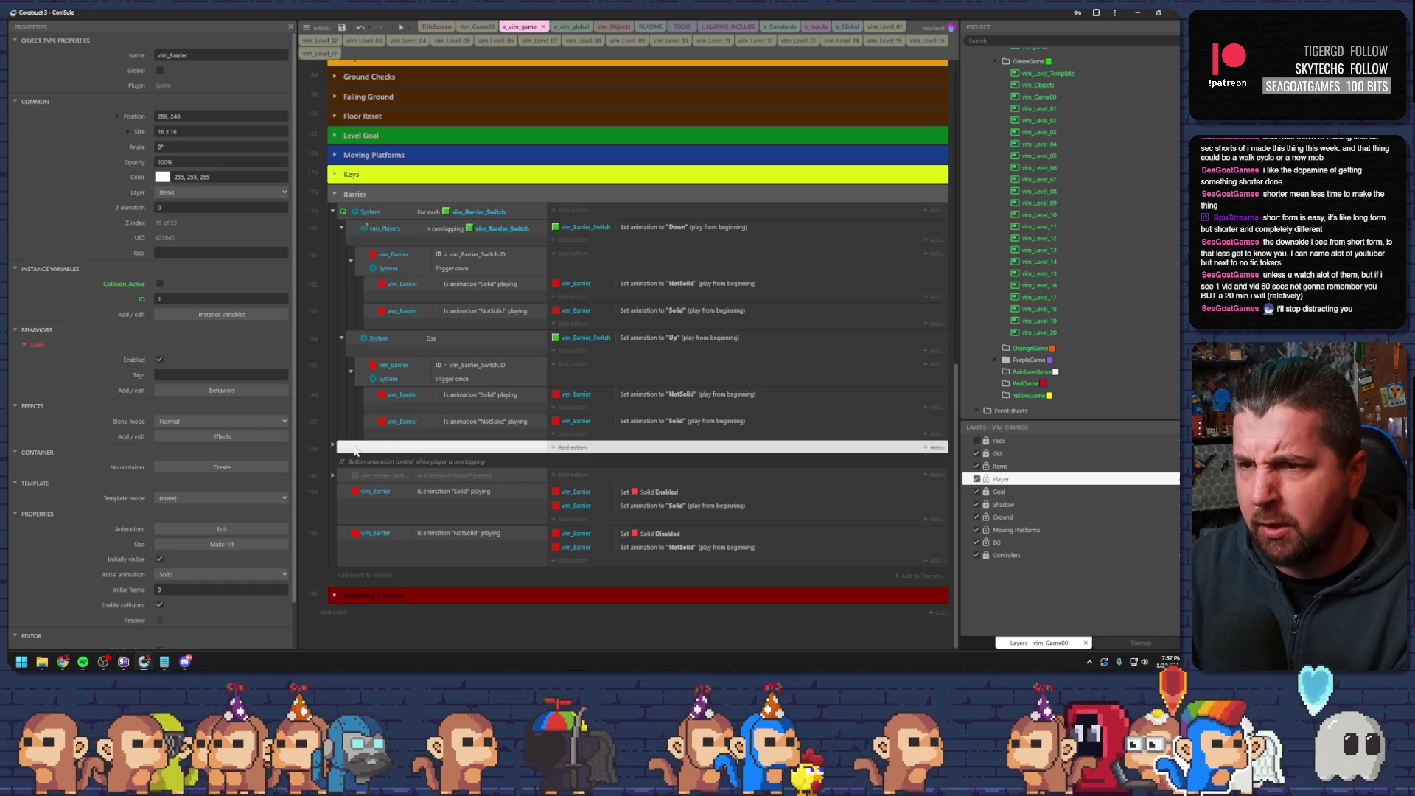
{"action": "key", "text": "Delete"}
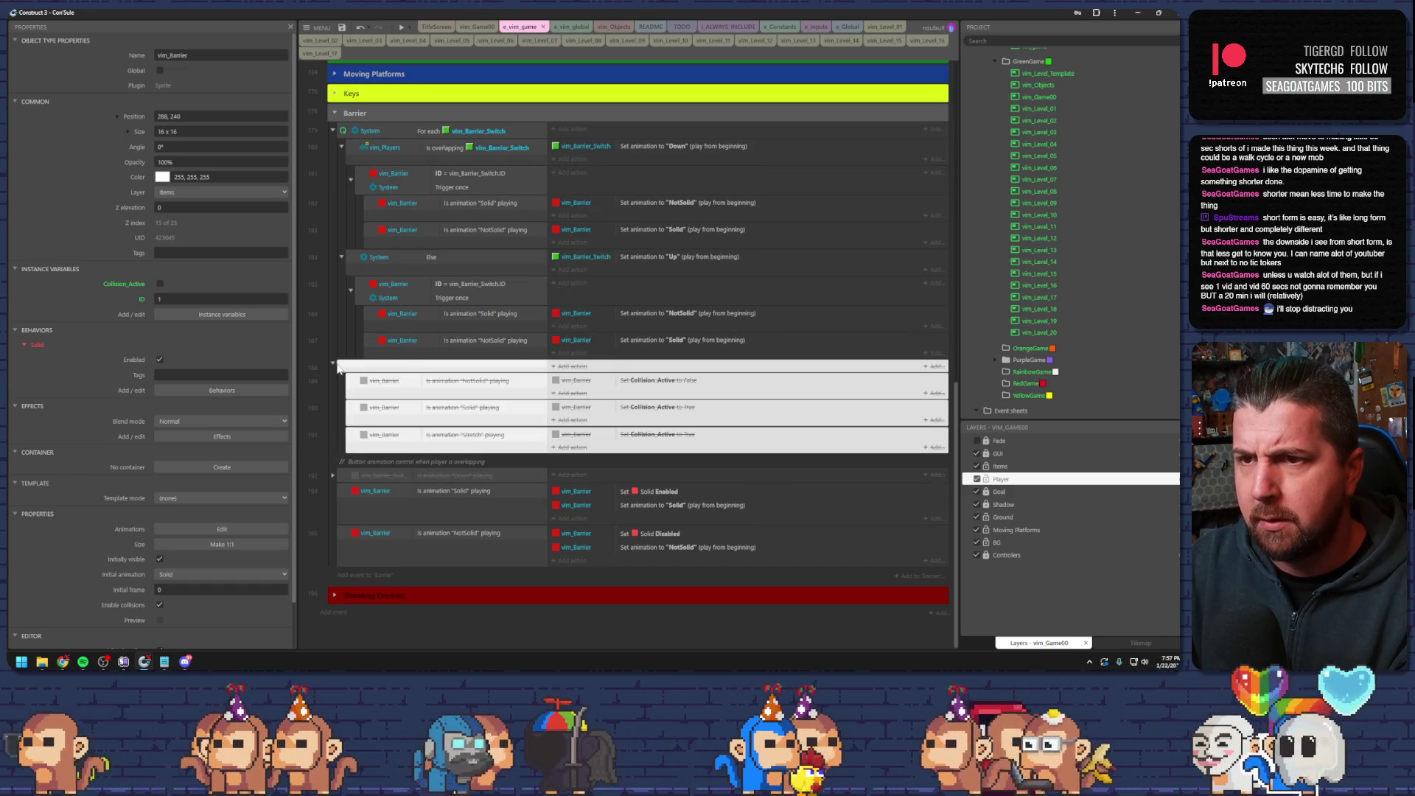
{"action": "left_click", "coordinate": [352, 459]}
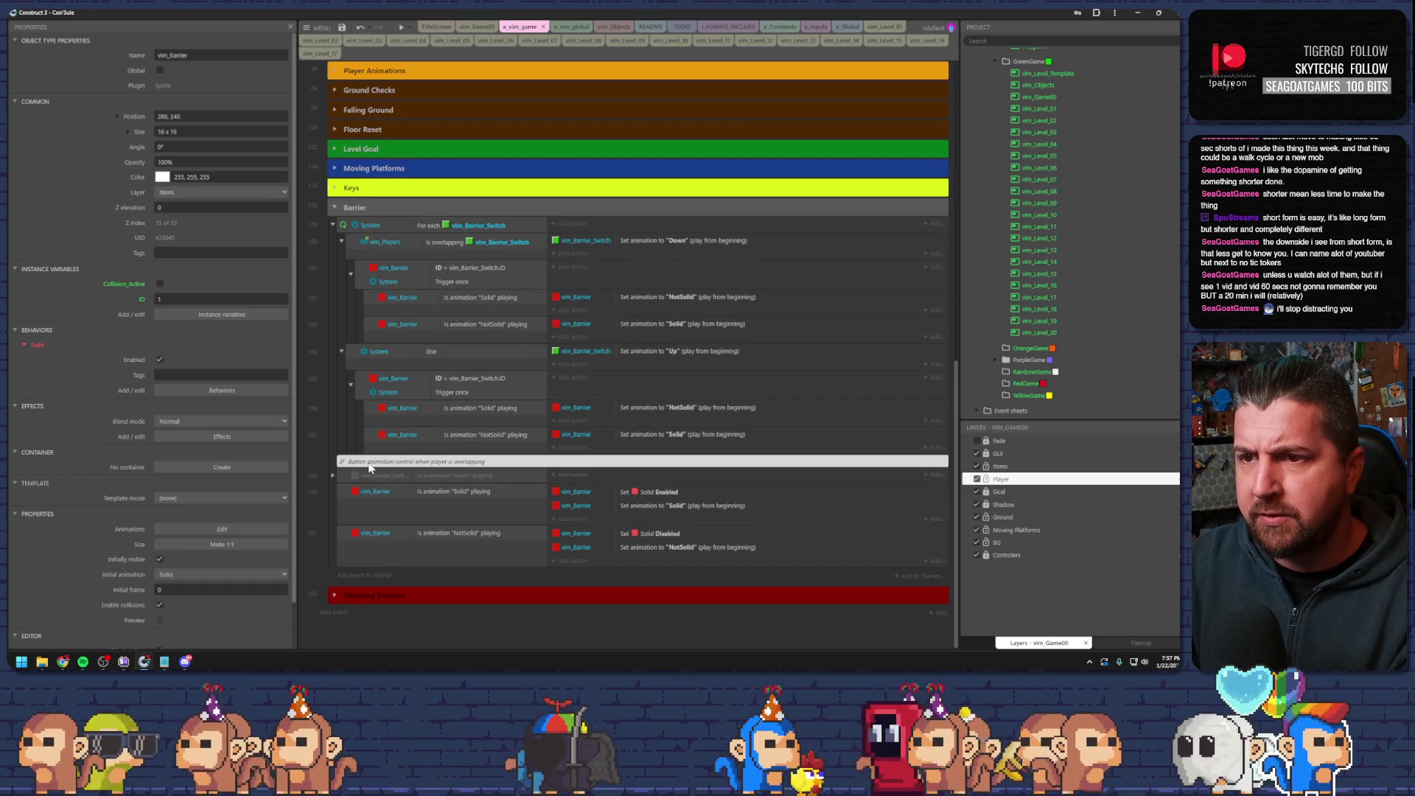
{"action": "key", "text": "Delete"}
{"action": "key", "text": "Delete"}
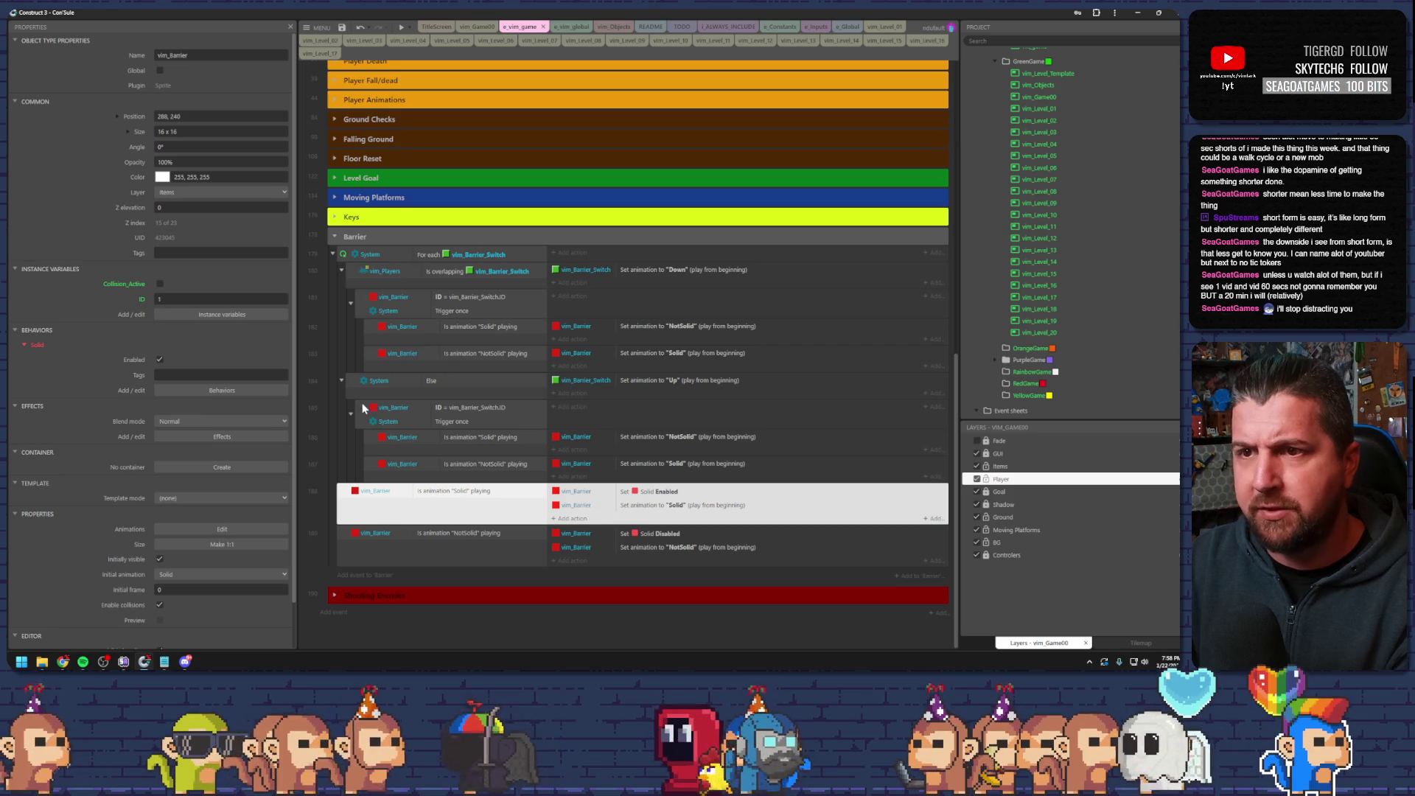
{"action": "left_click", "coordinate": [385, 509]}
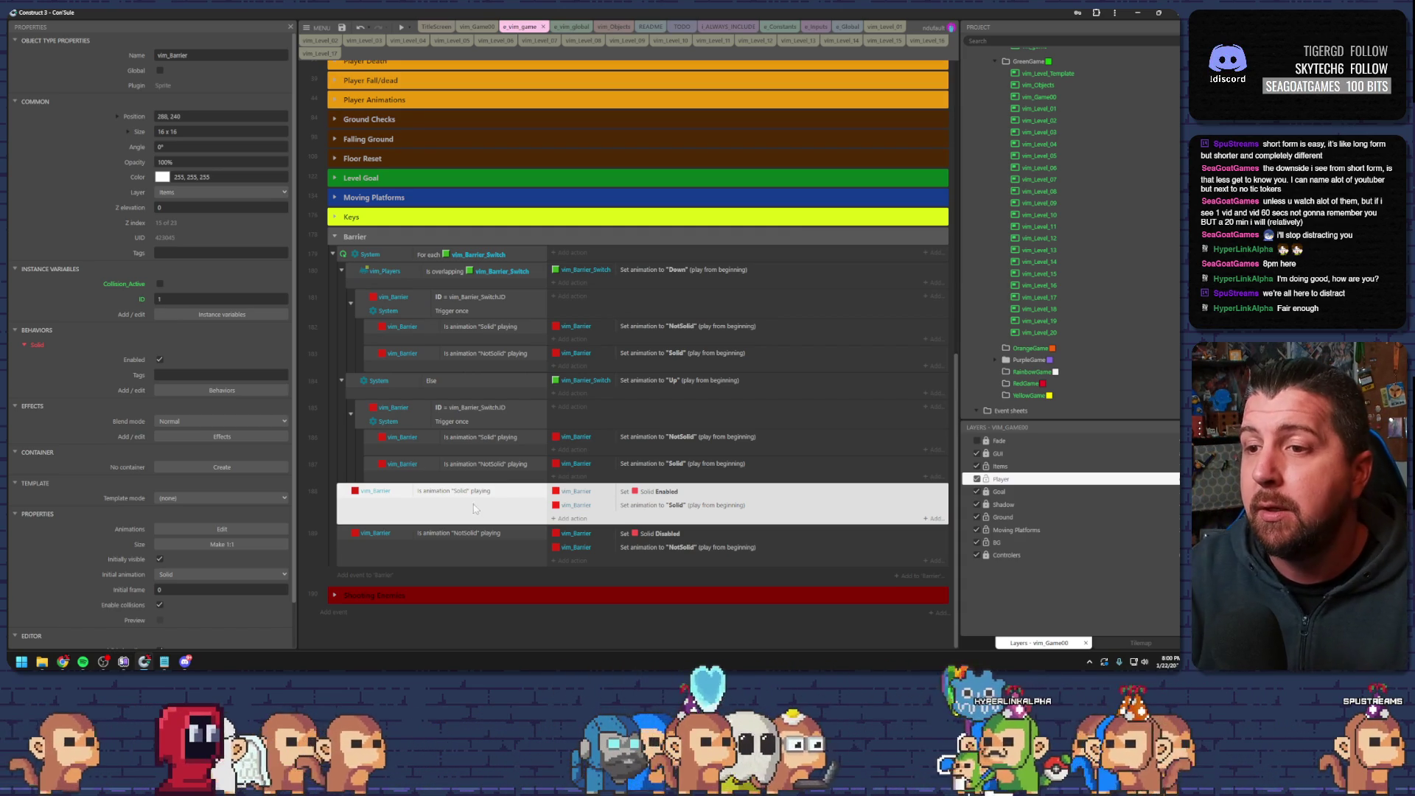
- Delete the 'vim_Barrier ID = vim_Barrier_Switch.ID' sub-events under both the overlap and Else branches
{"action": "left_click", "coordinate": [586, 492]}
{"action": "left_click", "coordinate": [634, 507]}
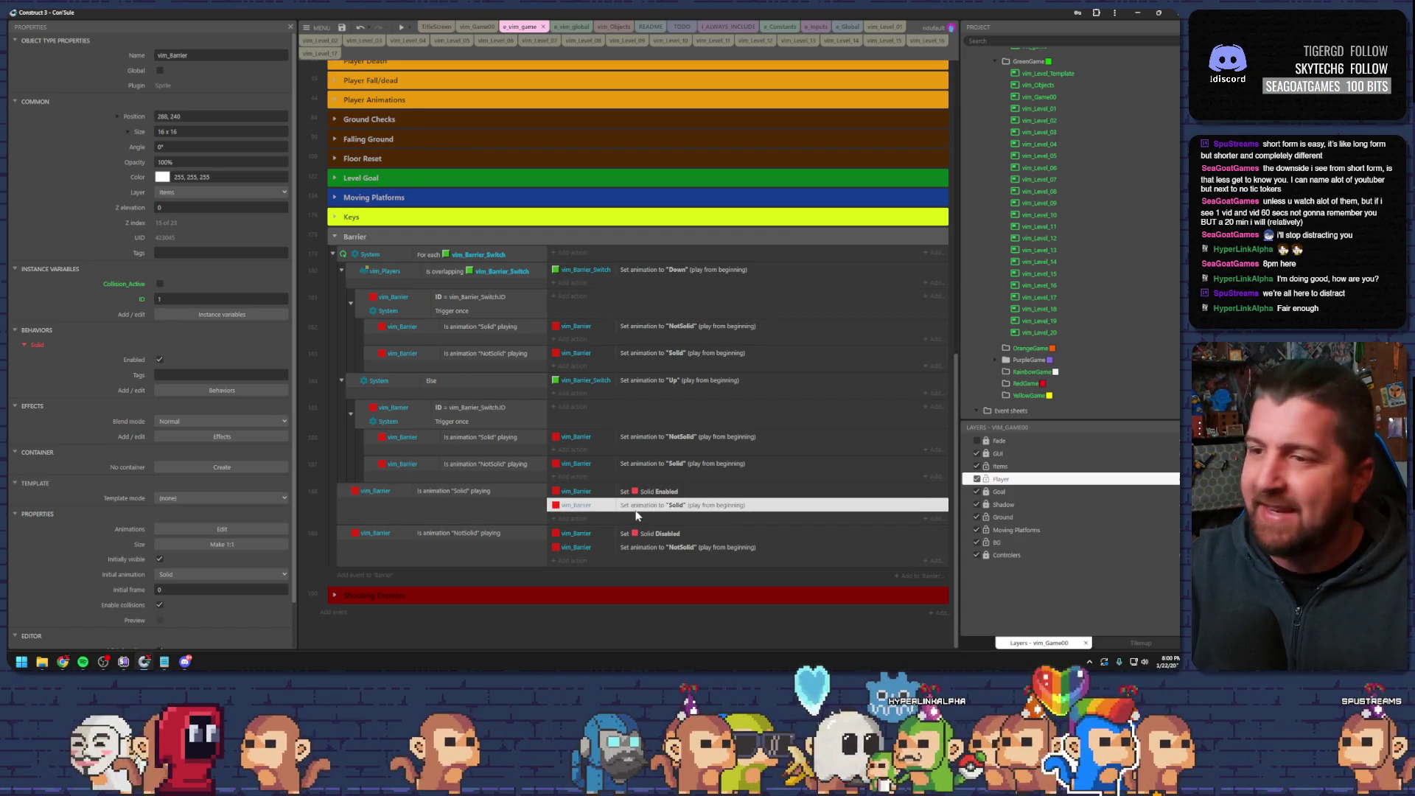
{"action": "left_click", "coordinate": [429, 492]}
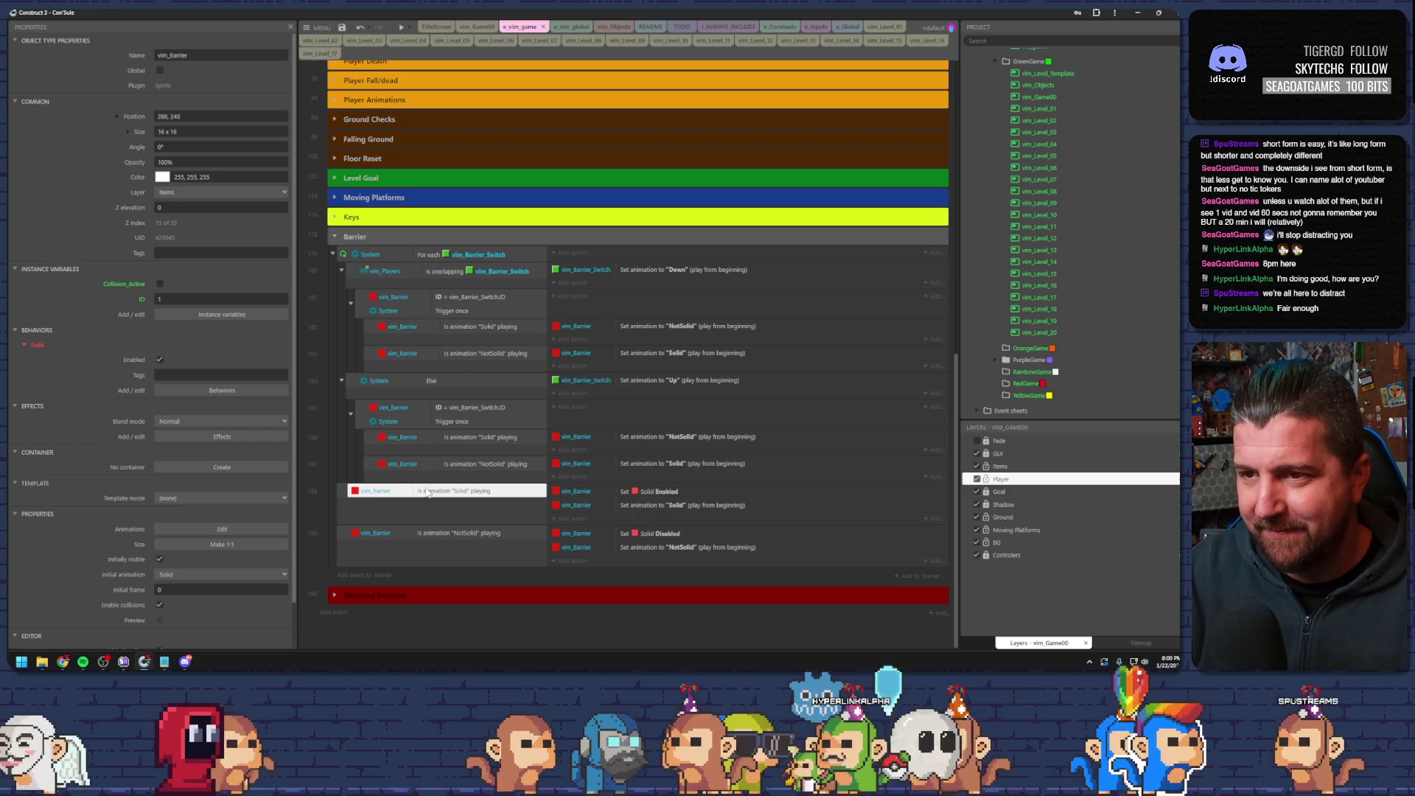
{"action": "left_click", "coordinate": [343, 494]}
{"action": "left_click", "coordinate": [385, 494]}
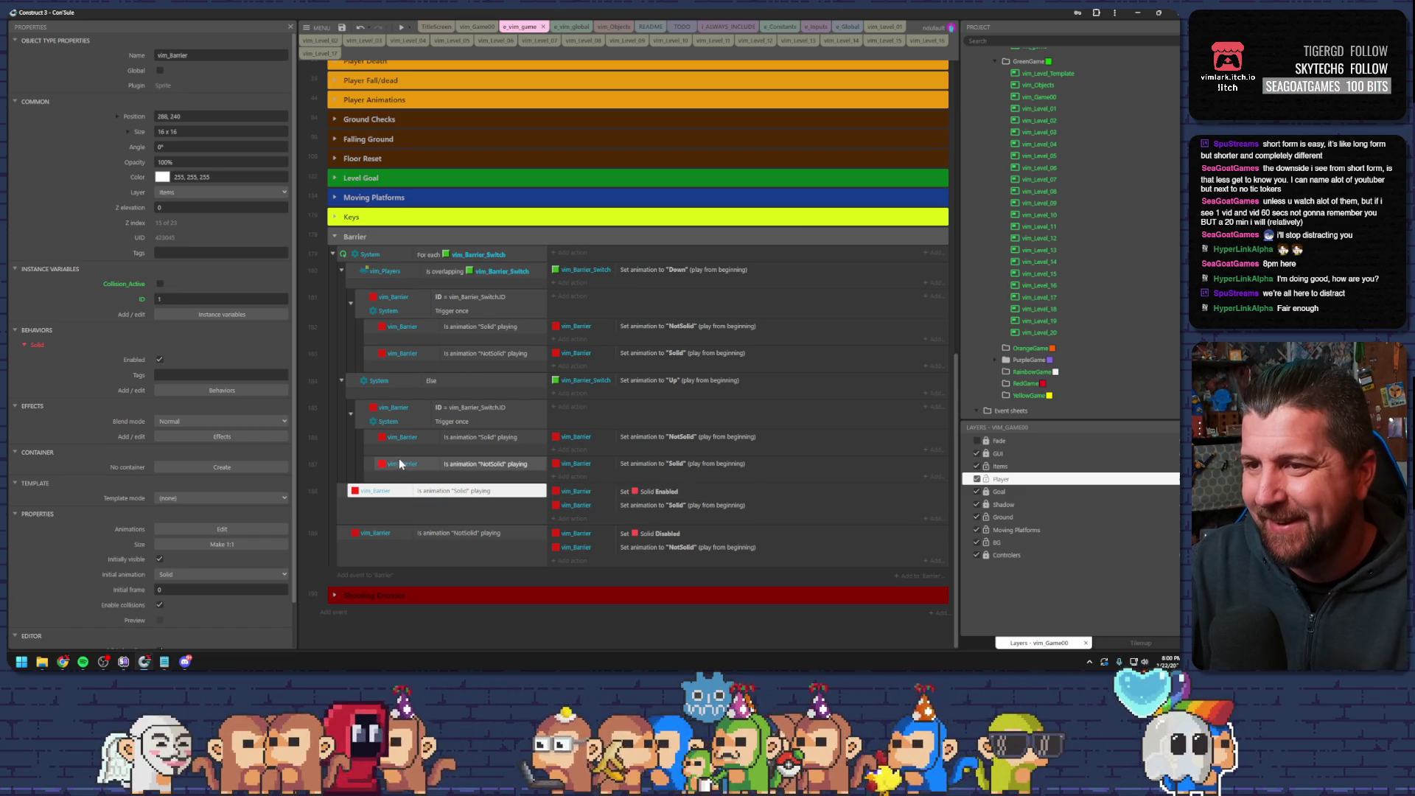
{"action": "left_click", "coordinate": [424, 408]}
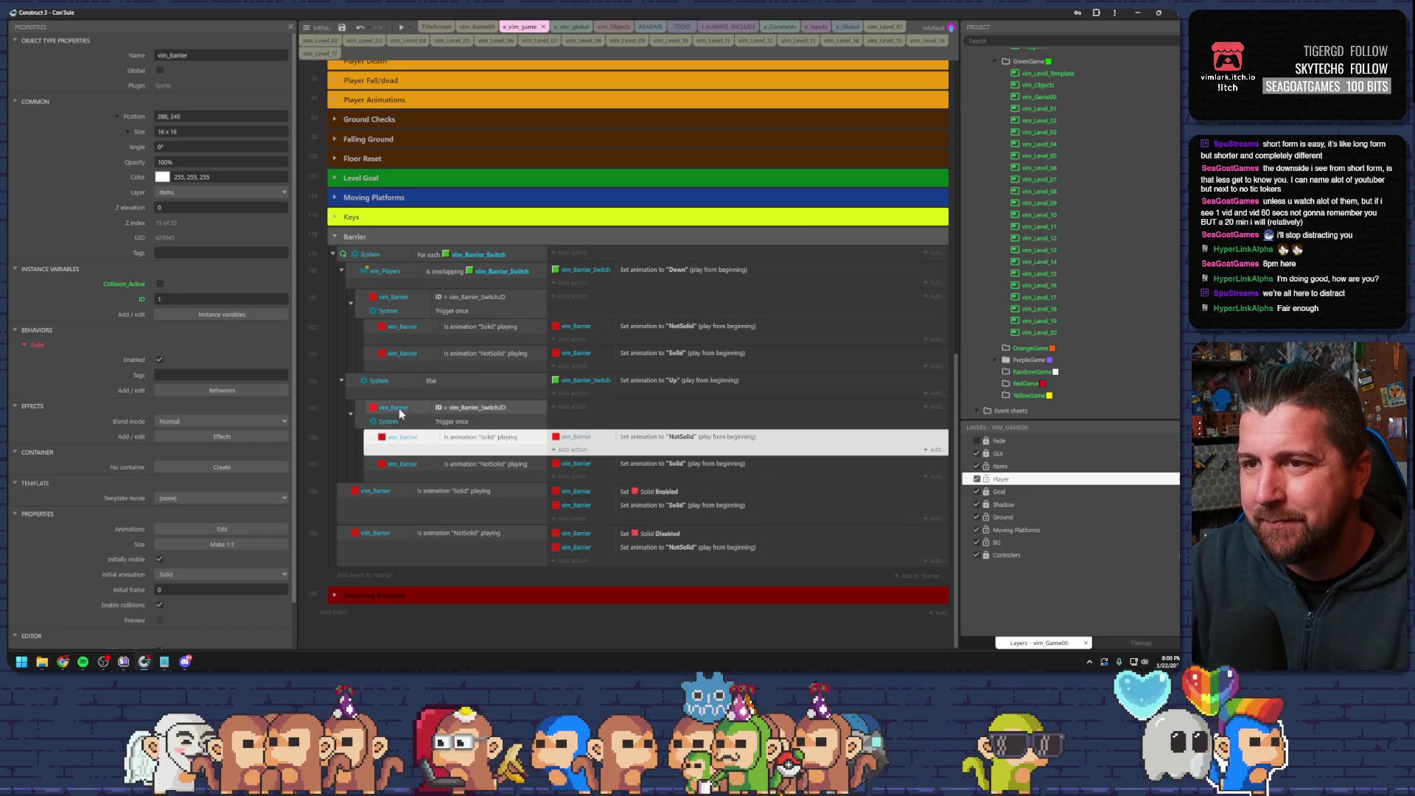
{"action": "left_click", "coordinate": [361, 302]}
{"action": "key", "text": "Delete"}
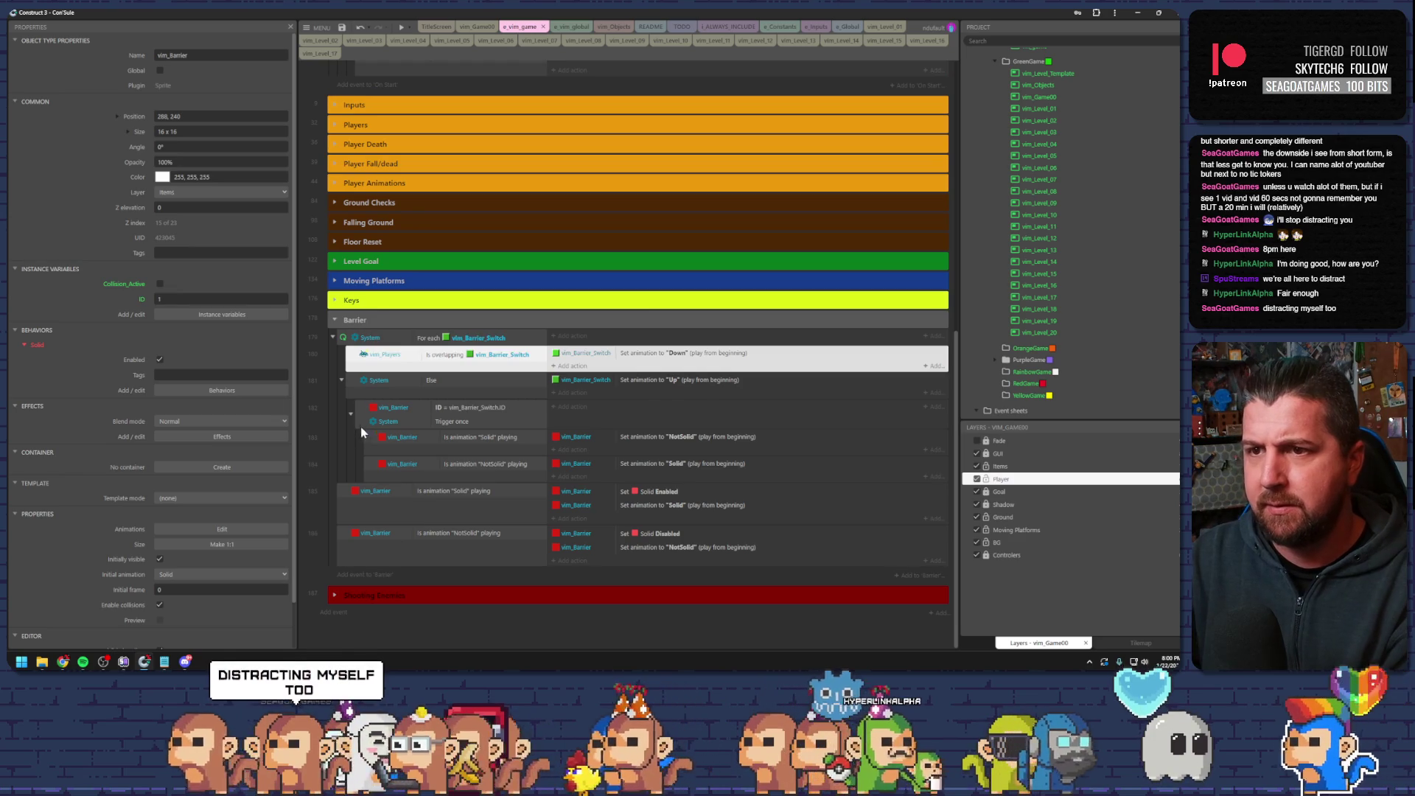
{"action": "left_click", "coordinate": [366, 439]}
{"action": "key", "text": "Delete"}
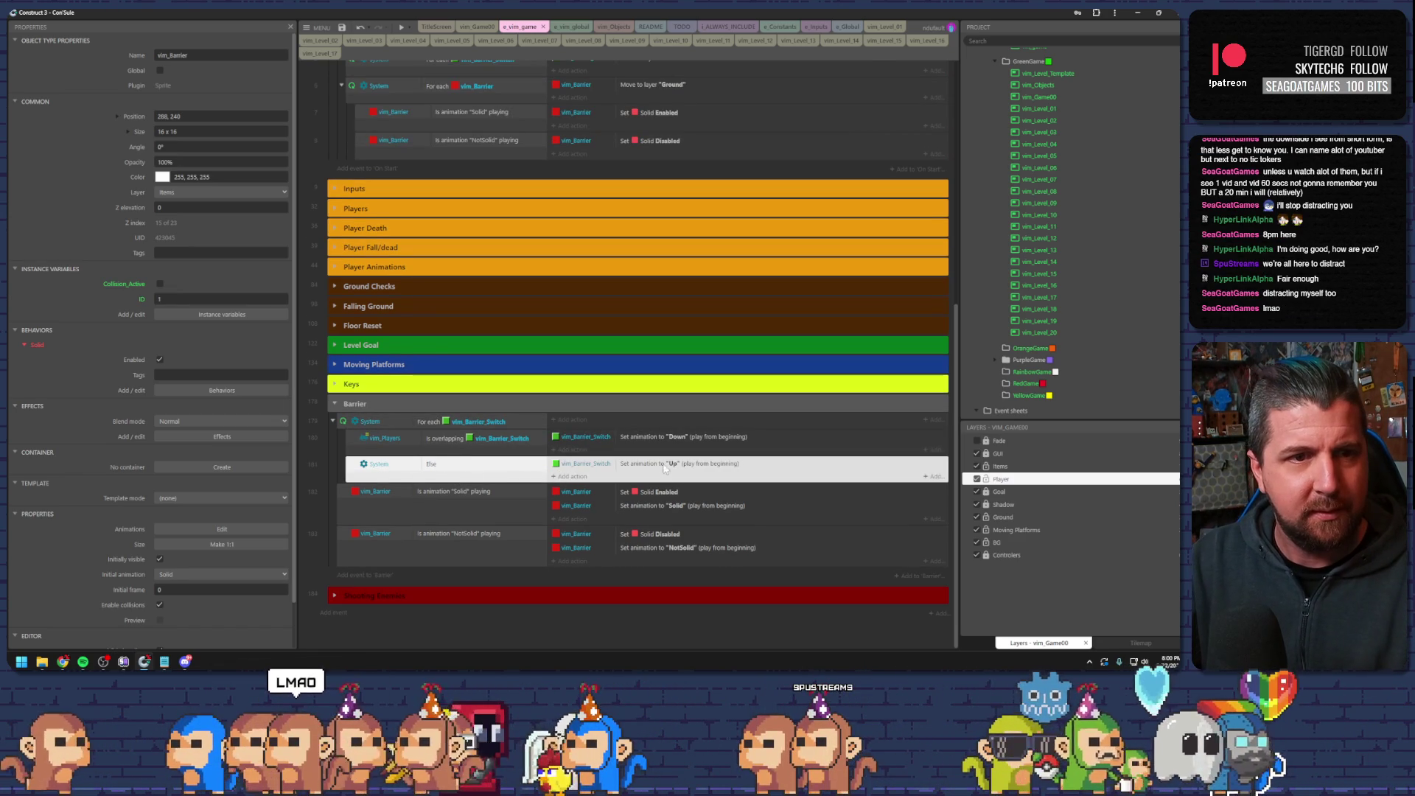
{"action": "key", "text": "Escape"}
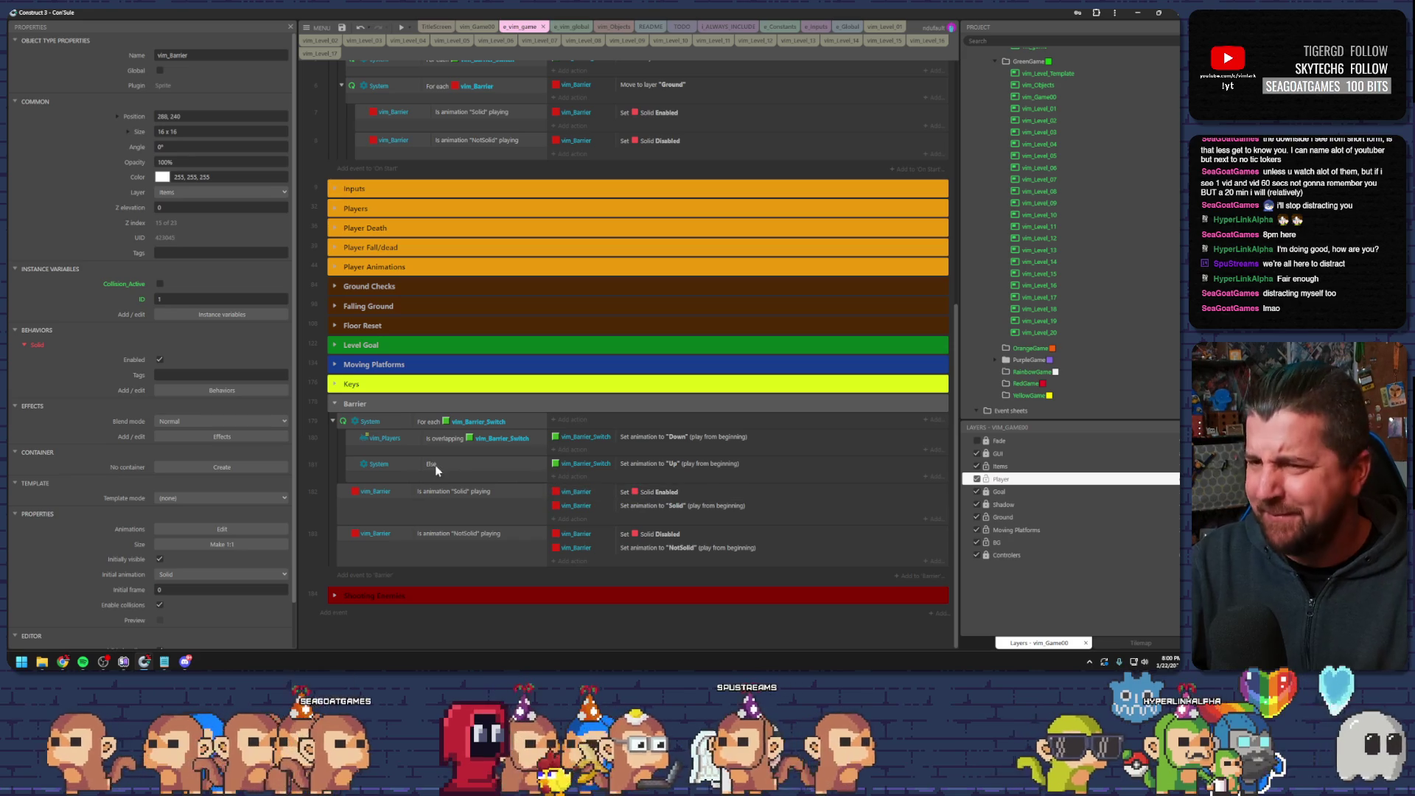
{"action": "left_click", "coordinate": [415, 427]}
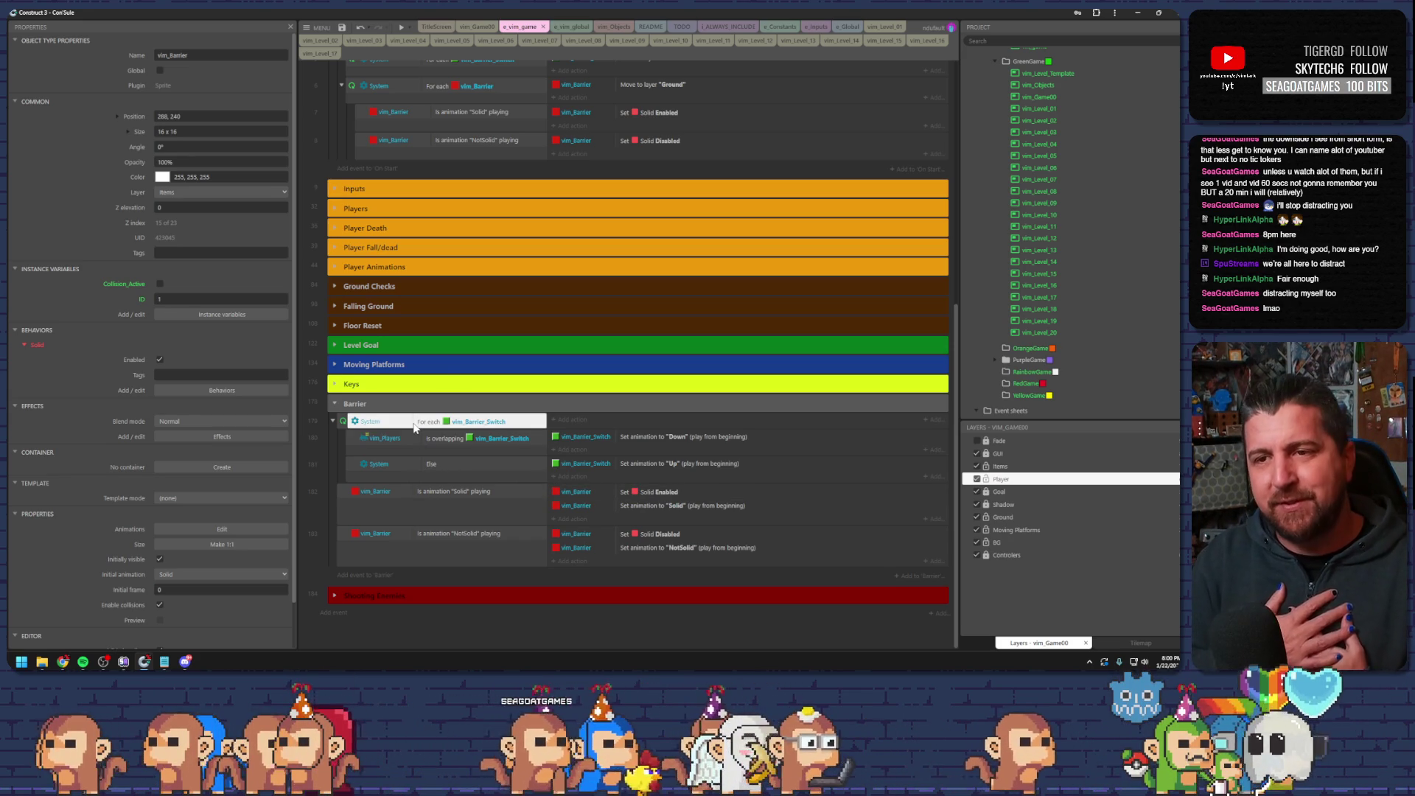
- Review the switch event's overlap and Else sub-events and the NotSolid animation event
{"action": "left_click", "coordinate": [344, 424]}
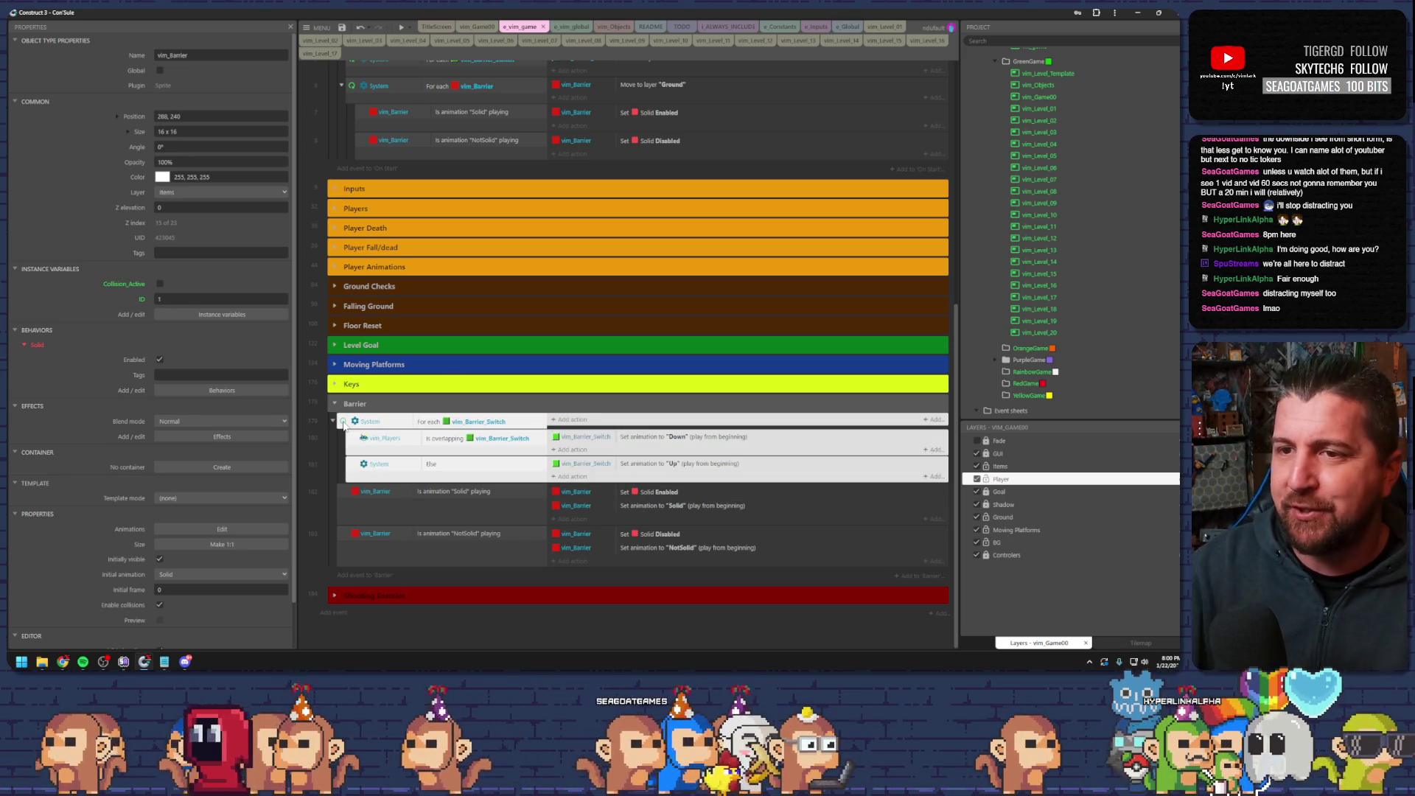
{"action": "left_click", "coordinate": [420, 447]}
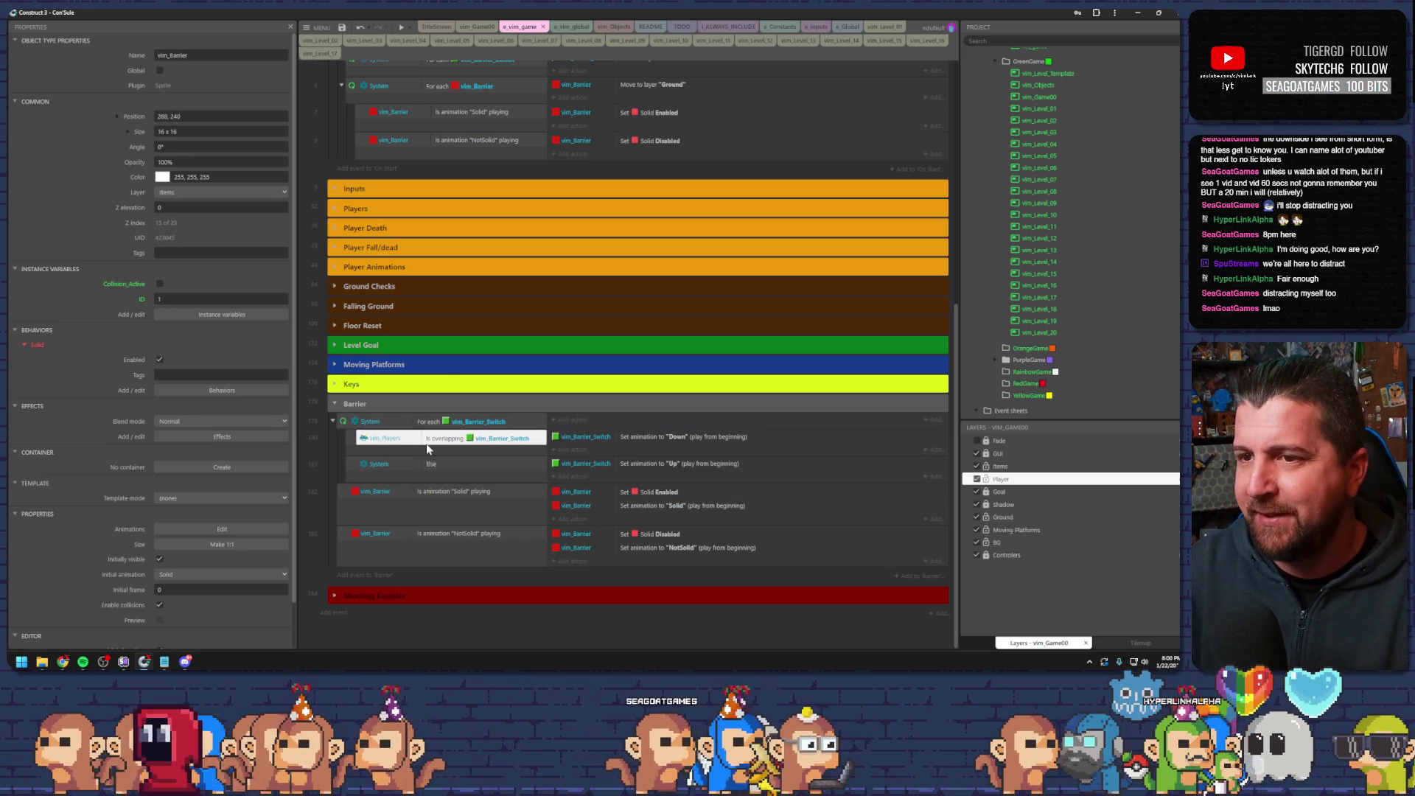
{"action": "left_click", "coordinate": [354, 469]}
{"action": "left_click", "coordinate": [352, 436]}
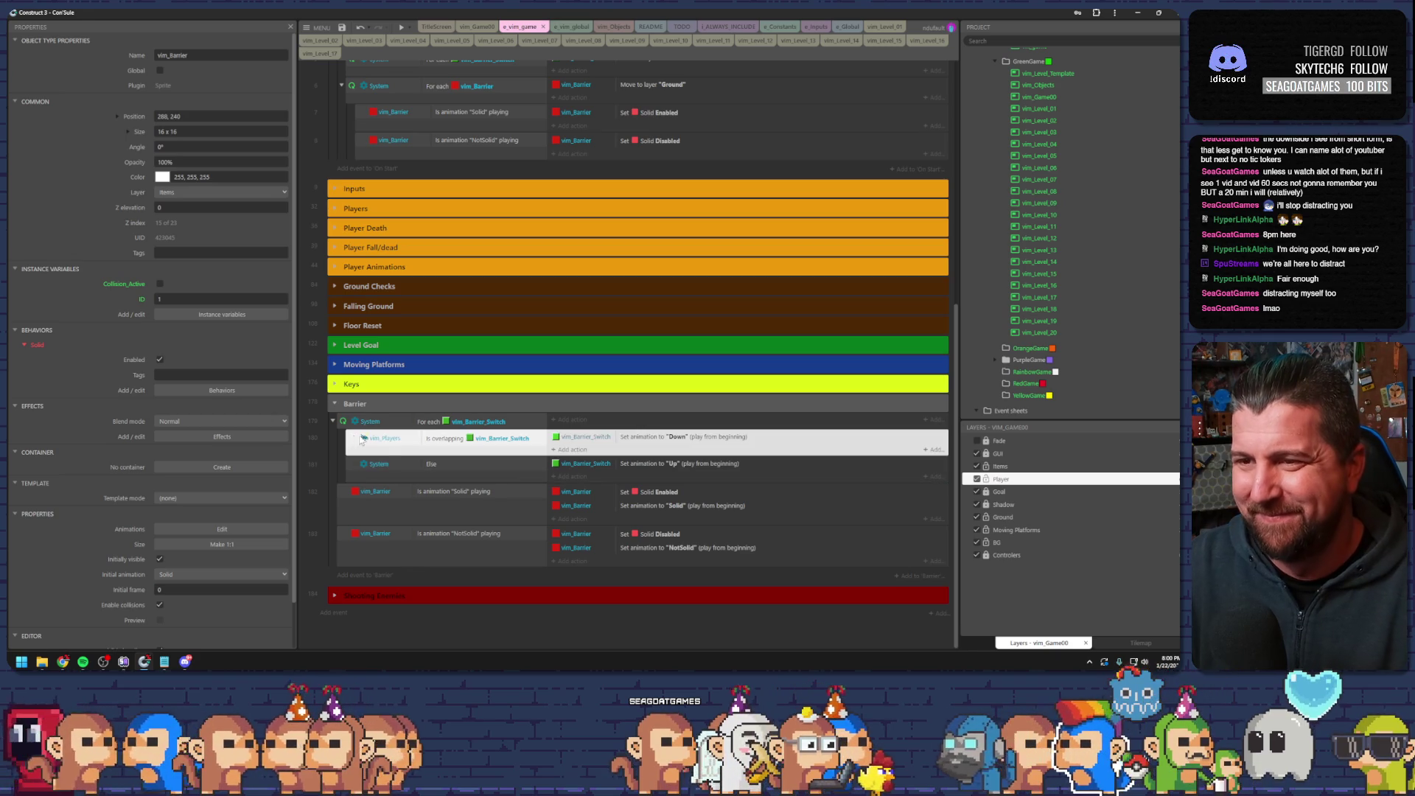
{"action": "left_click", "coordinate": [466, 441]}
{"action": "left_click", "coordinate": [477, 455]}
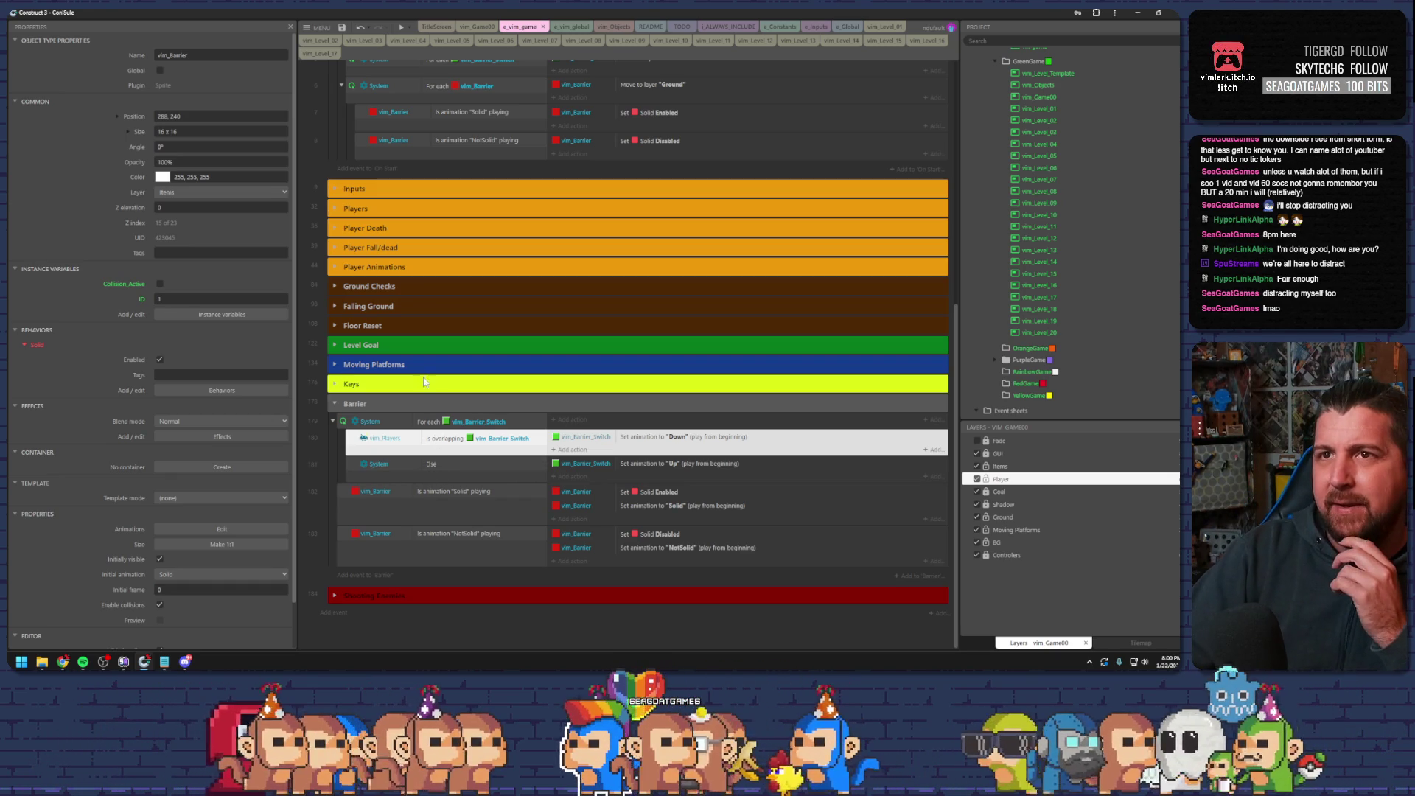
{"action": "left_click", "coordinate": [475, 508]}
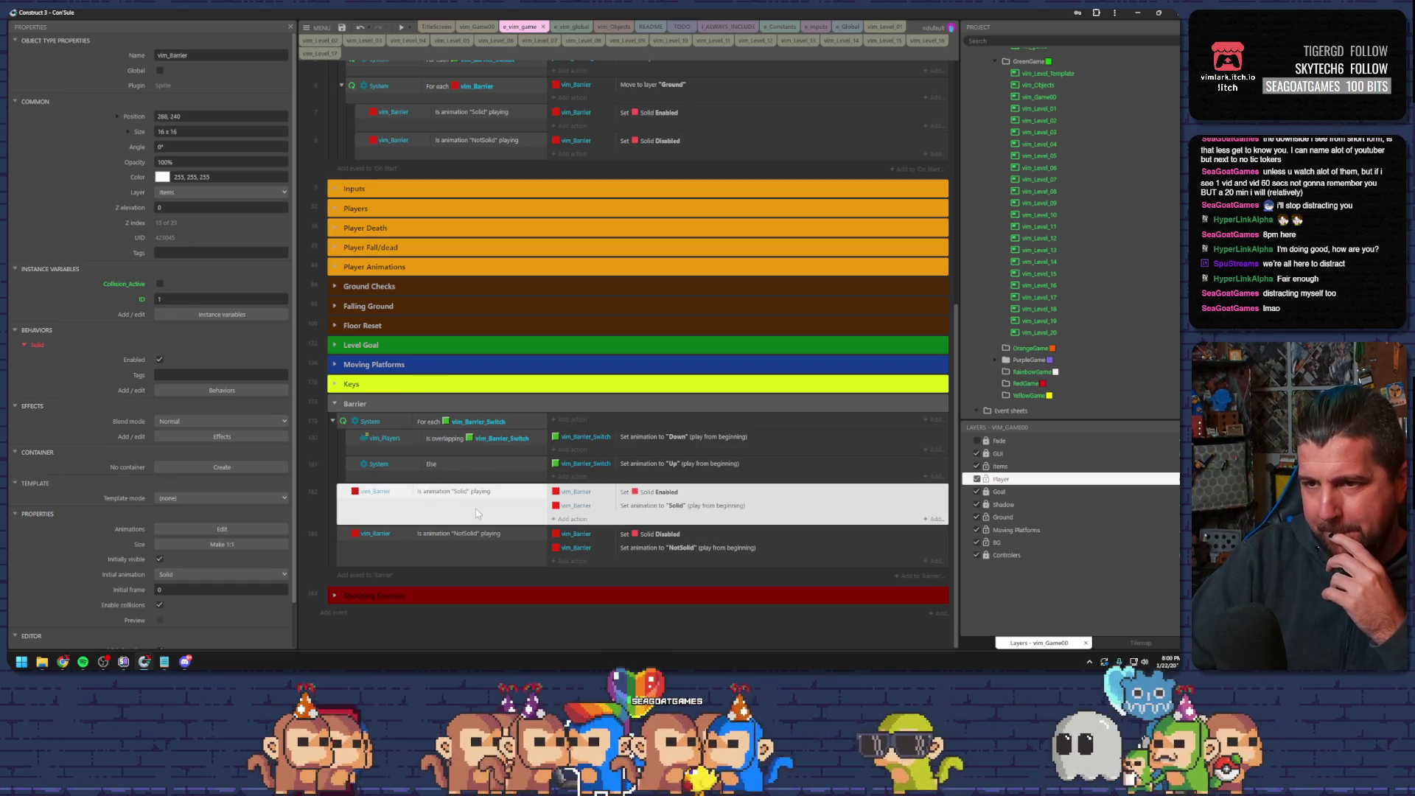
{"action": "left_click", "coordinate": [491, 539]}
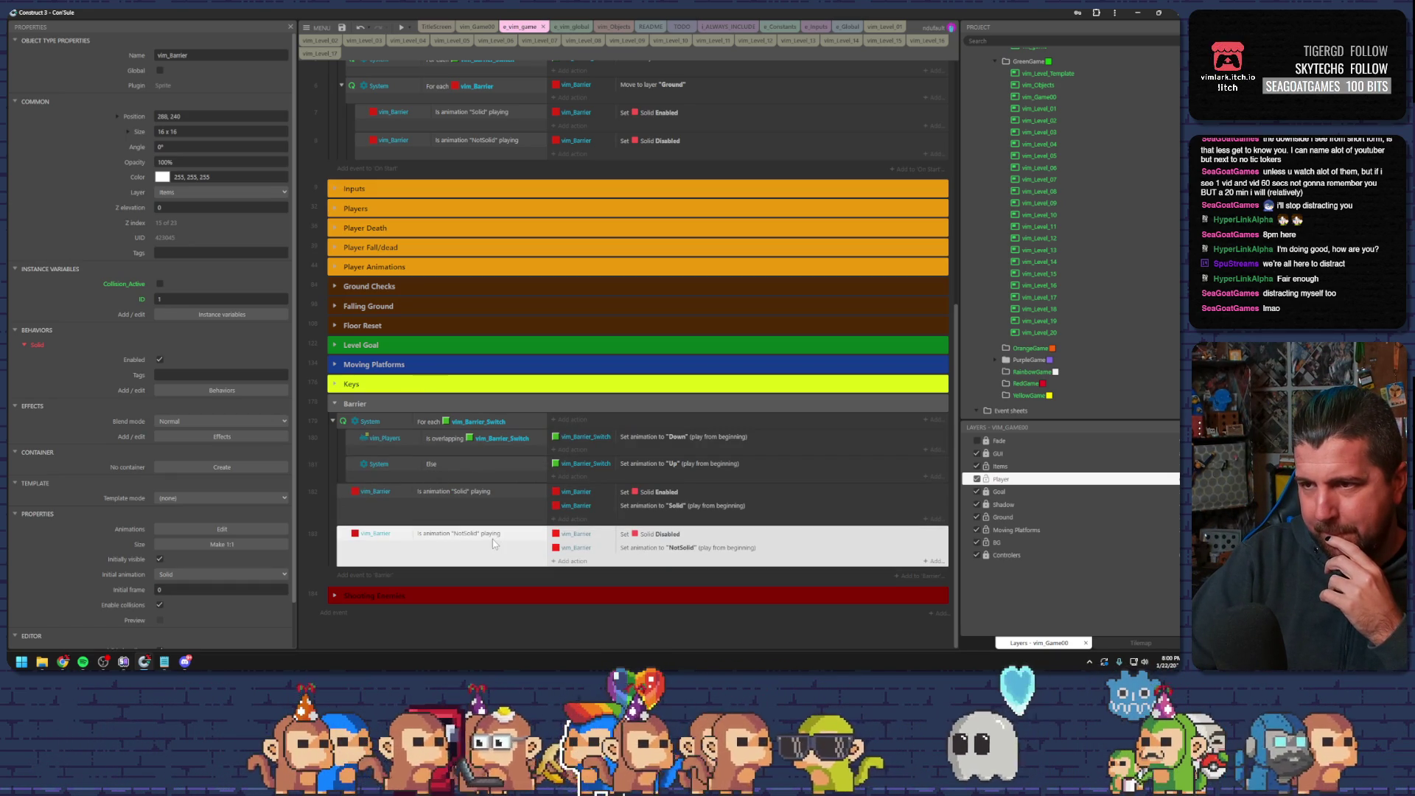
- Move Set Solid Enabled below Set animation to Solid in the Solid event
{"action": "left_click", "coordinate": [619, 507]}
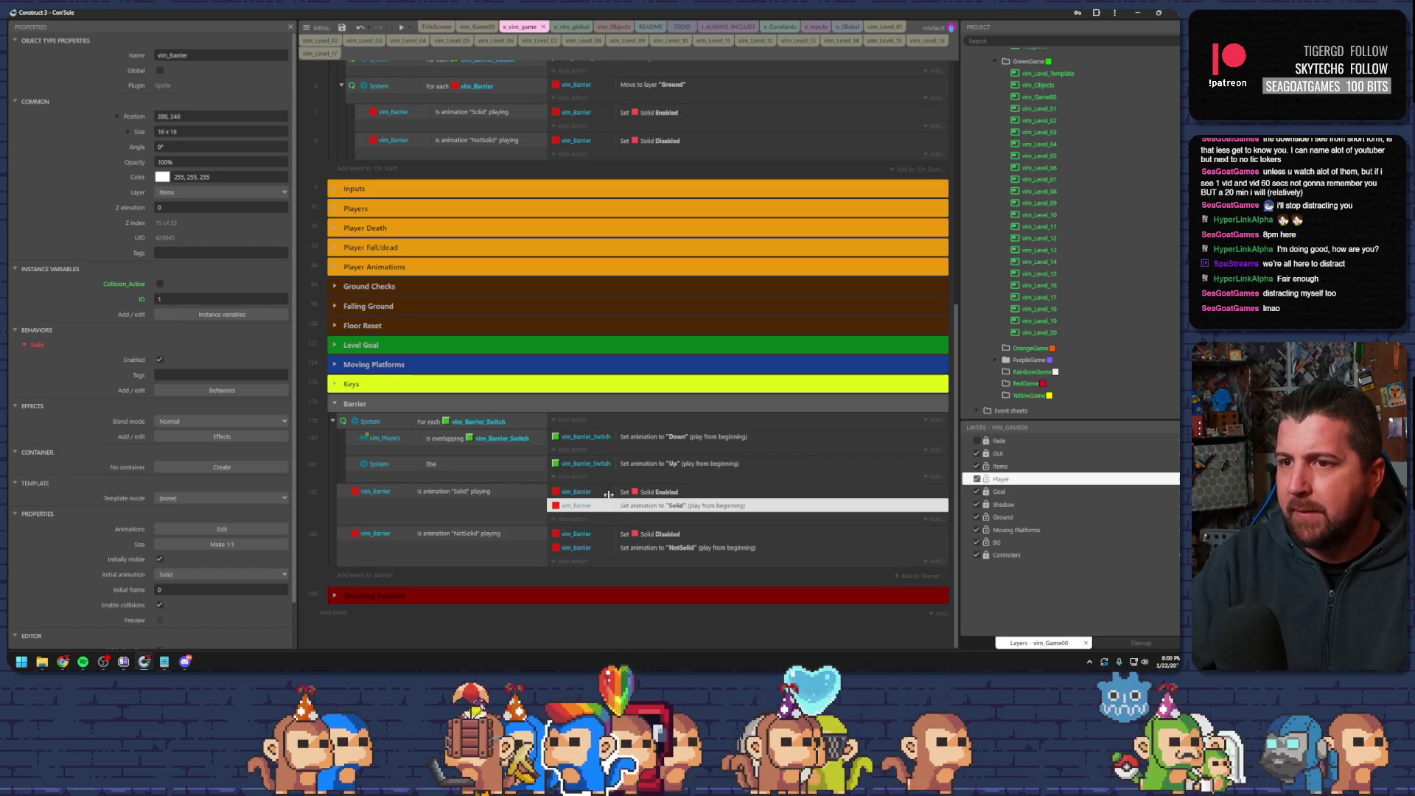
{"action": "left_click", "coordinate": [479, 493]}
{"action": "left_click", "coordinate": [337, 497]}
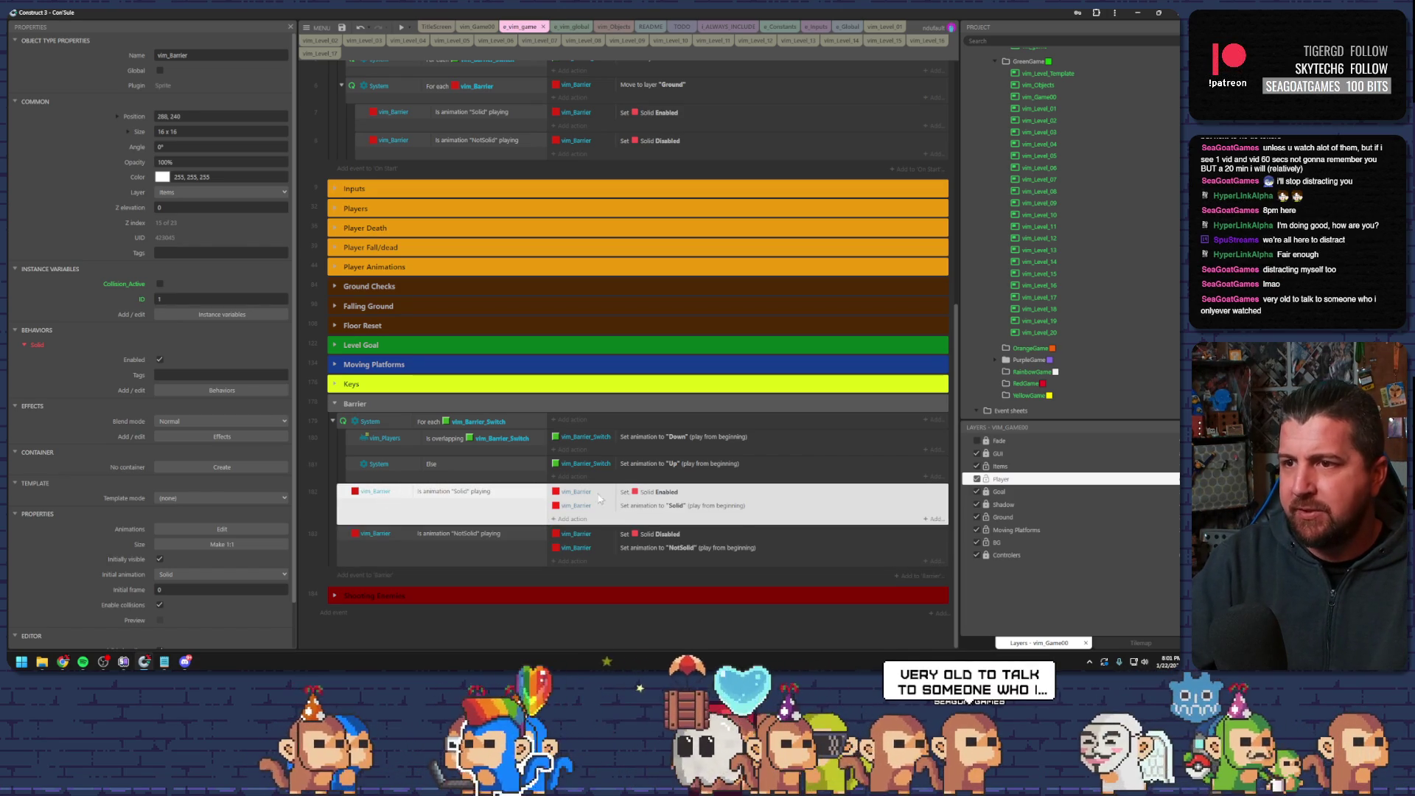
{"action": "left_click", "coordinate": [646, 499]}
{"action": "left_click_drag", "start_coordinate": [658, 494], "coordinate": [659, 507]}
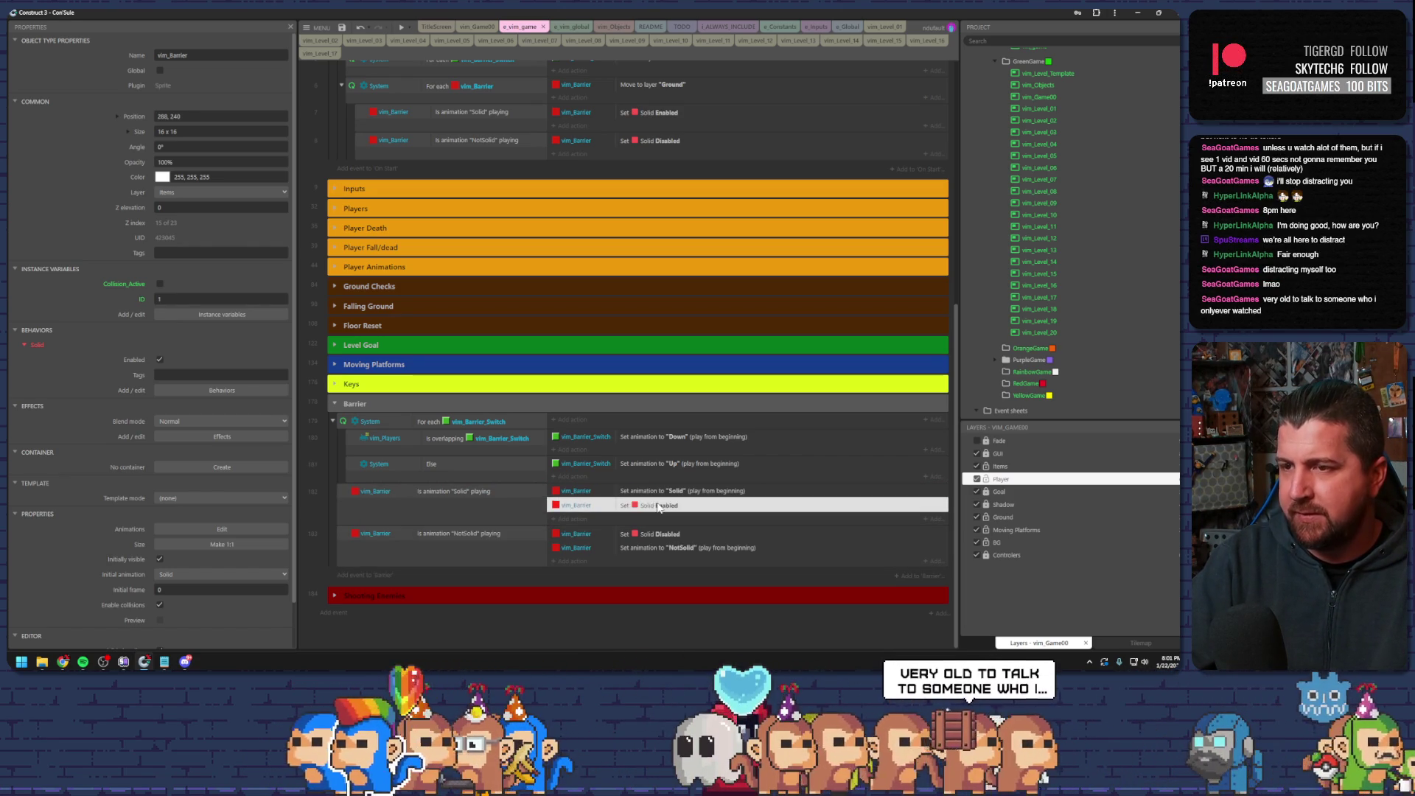
{"action": "left_click", "coordinate": [461, 505]}
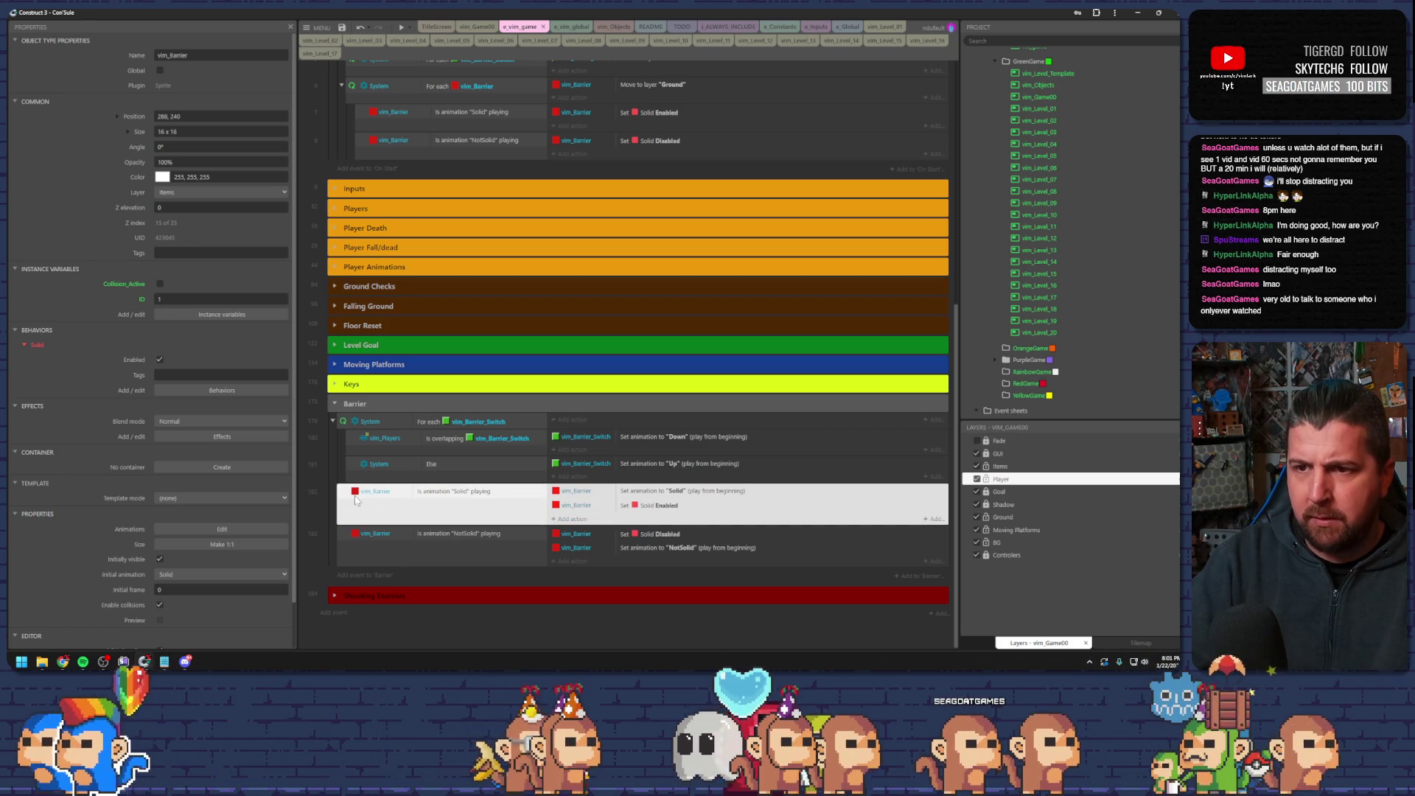
{"action": "left_click", "coordinate": [401, 496]}
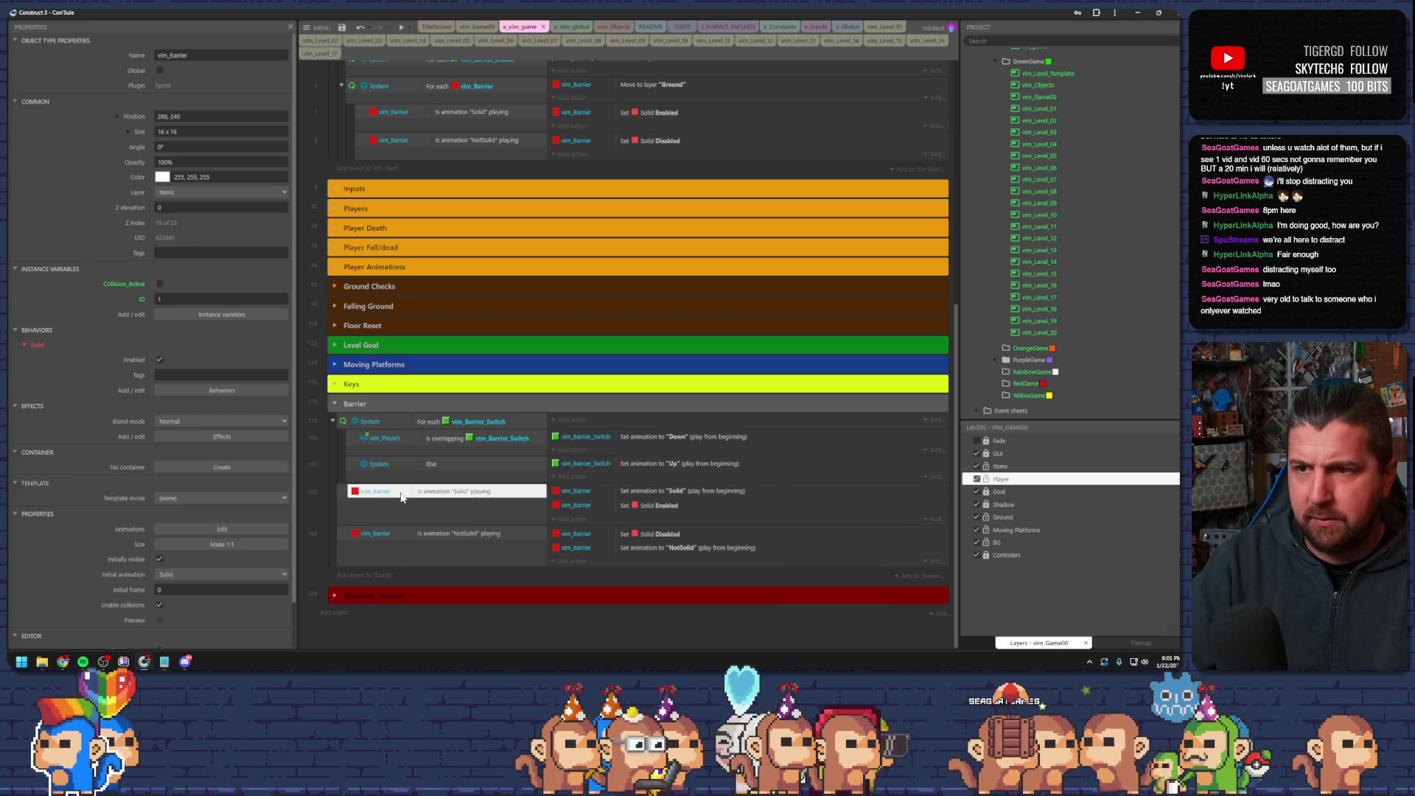
- Add System Trigger once to the Solid event, copy it to NotSolid, and test in preview
{"action": "key", "text": "c"}
{"action": "double_click", "coordinate": [490, 274]}
{"action": "type", "text": "tr"}
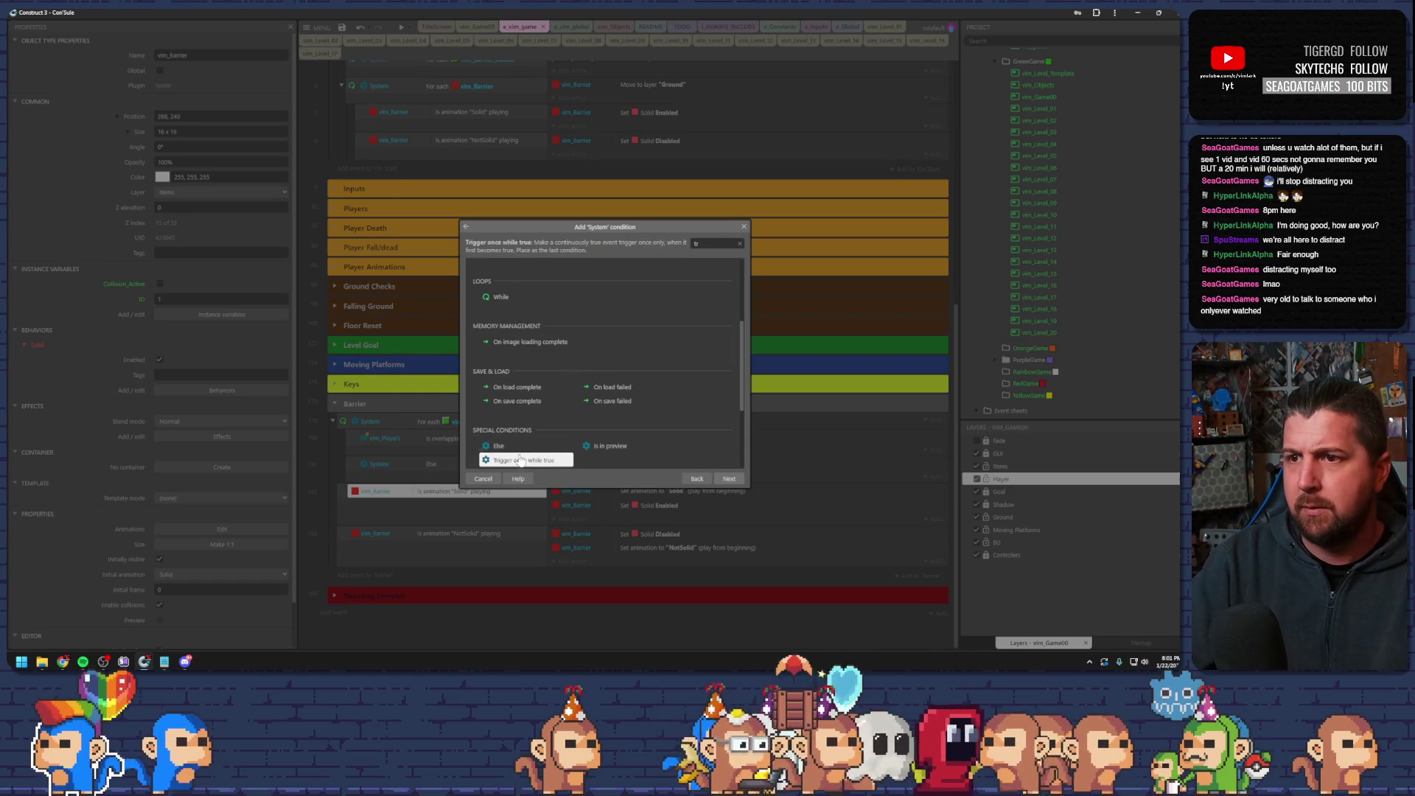
{"action": "double_click", "coordinate": [520, 458]}
{"action": "left_click_drag", "start_coordinate": [447, 526], "coordinate": [447, 542]}
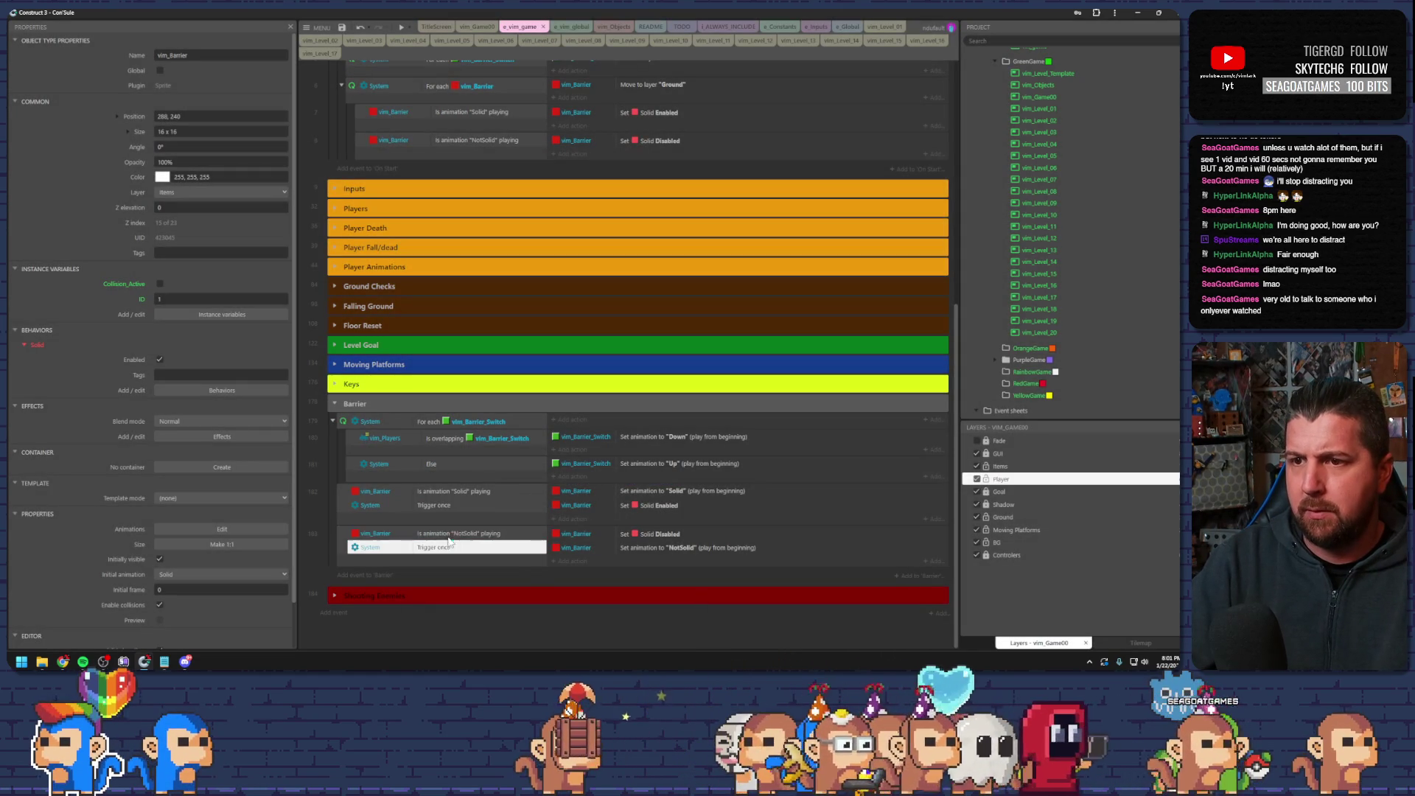
{"action": "key", "text": "F5"}
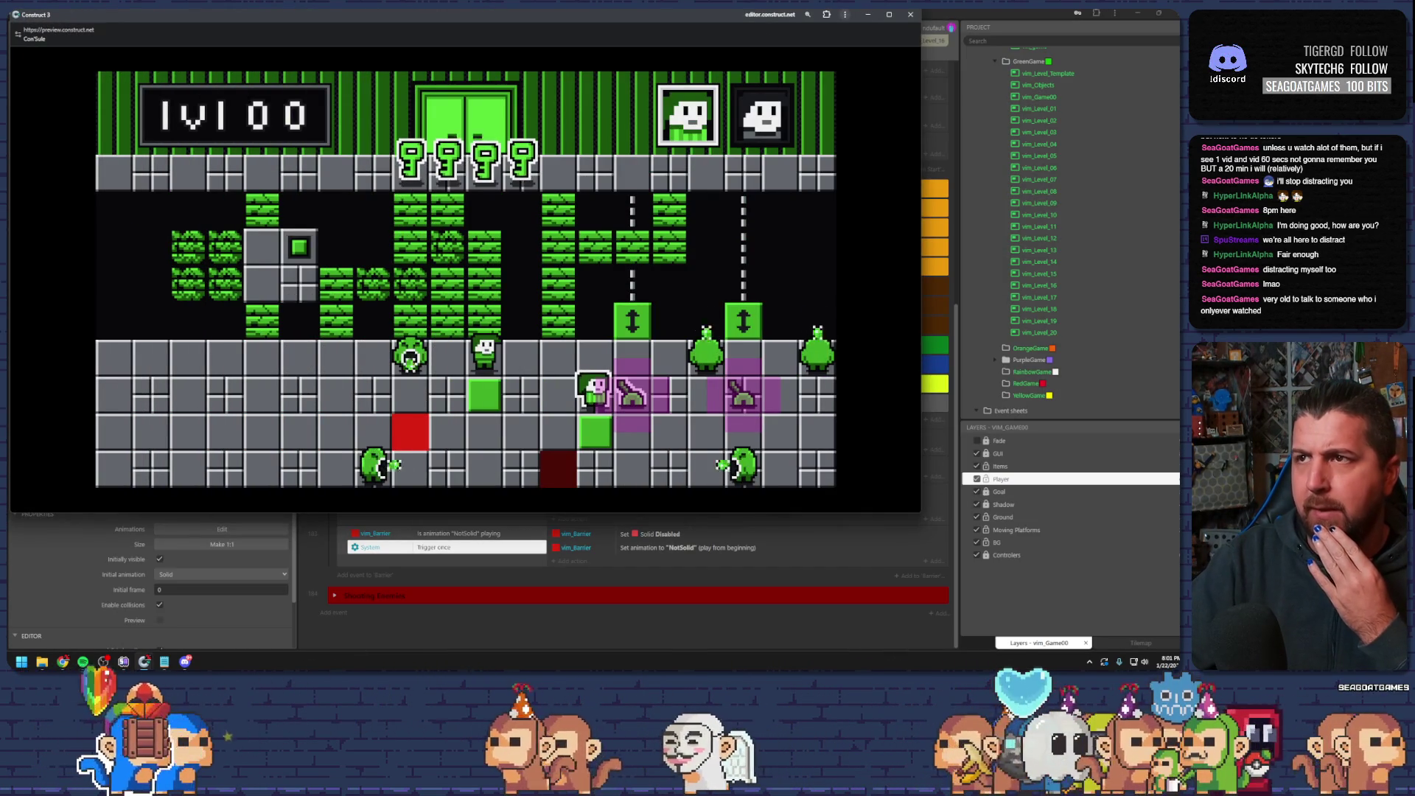
{"action": "left_click", "coordinate": [911, 15]}
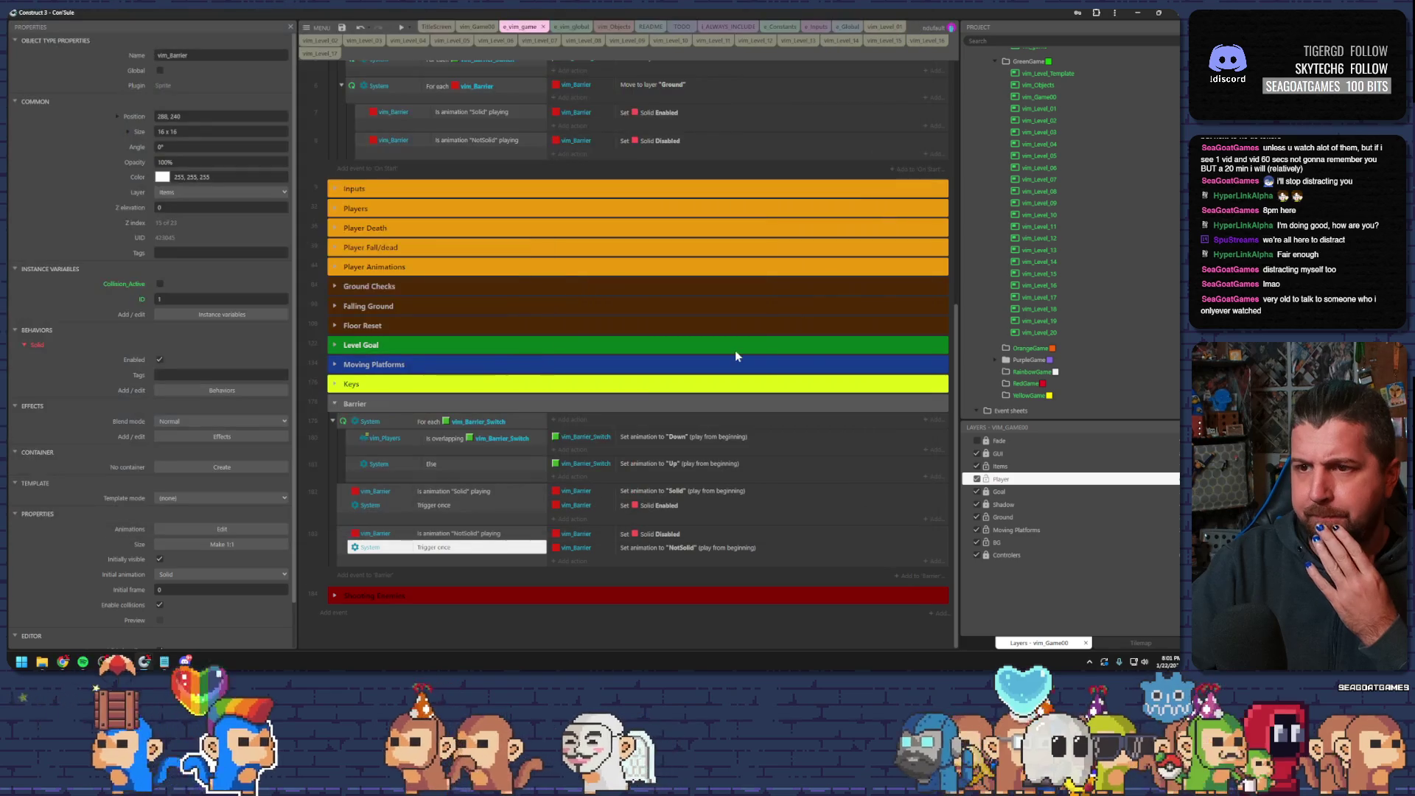
- Add a vim_Barrier_Switch 'Down' animation-playing event to the Barrier group, then undo it
{"action": "left_click", "coordinate": [579, 437]}
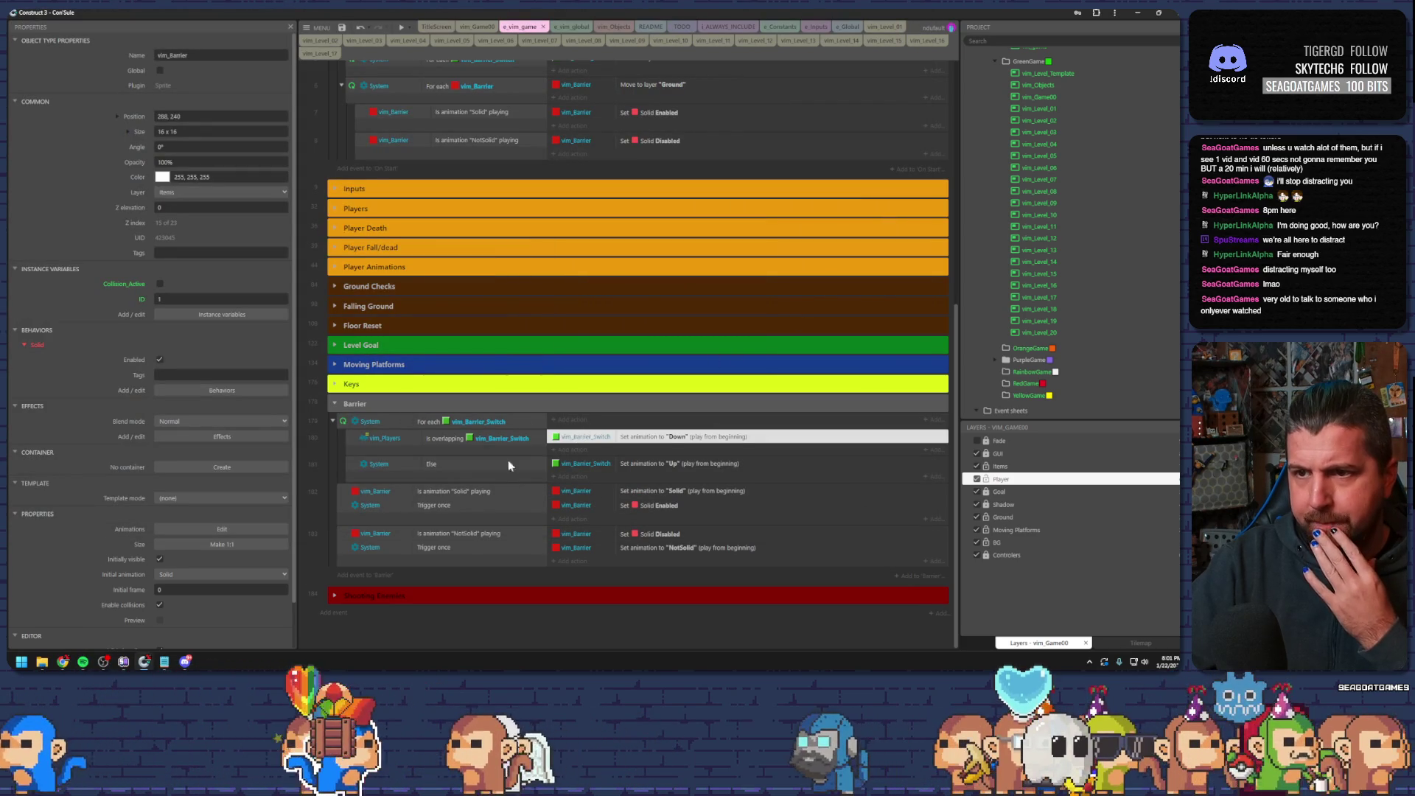
{"action": "left_click", "coordinate": [357, 577]}
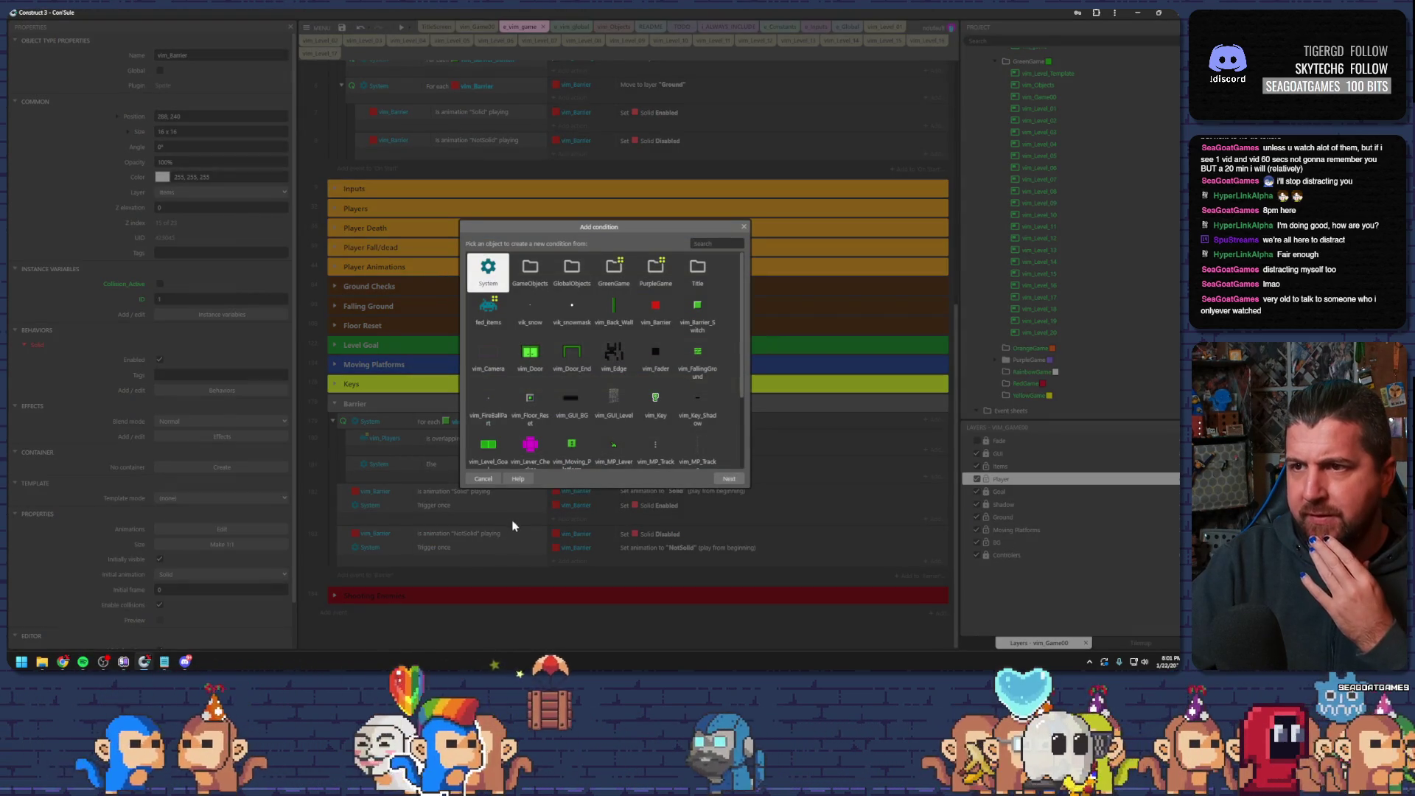
{"action": "double_click", "coordinate": [699, 322]}
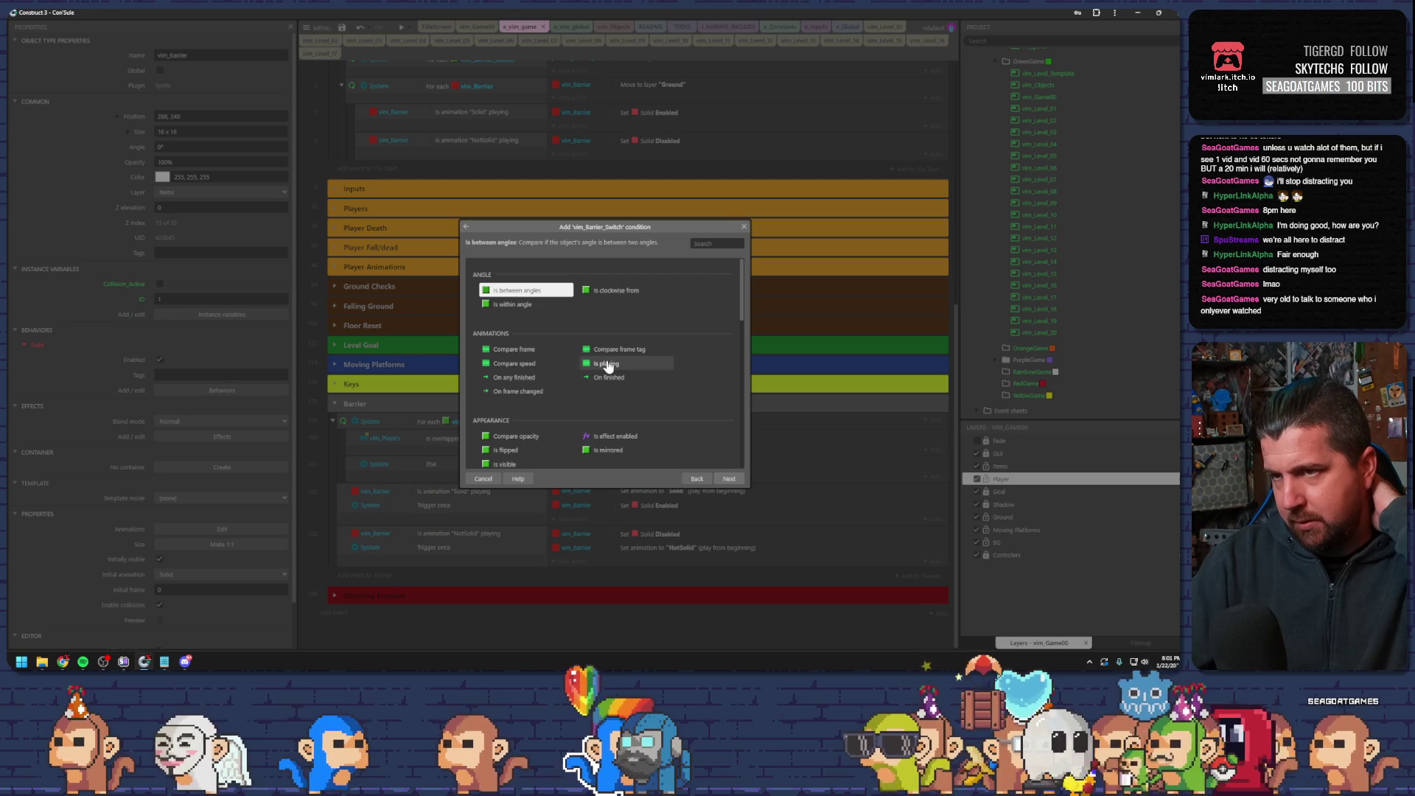
{"action": "double_click", "coordinate": [607, 364]}
{"action": "type", "text": "\"Down\""}
{"action": "key", "text": "Return"}
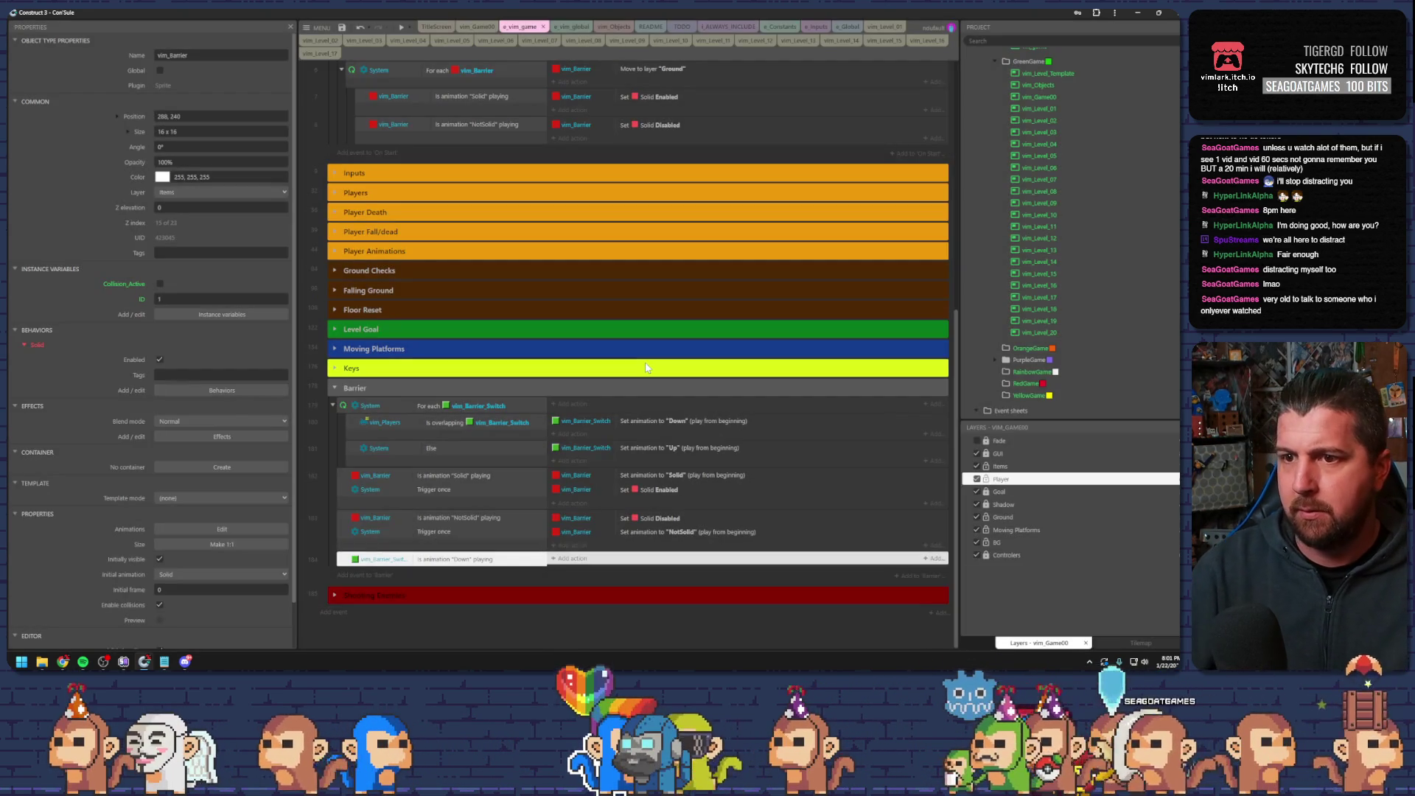
{"action": "key", "text": "ctrl+z"}
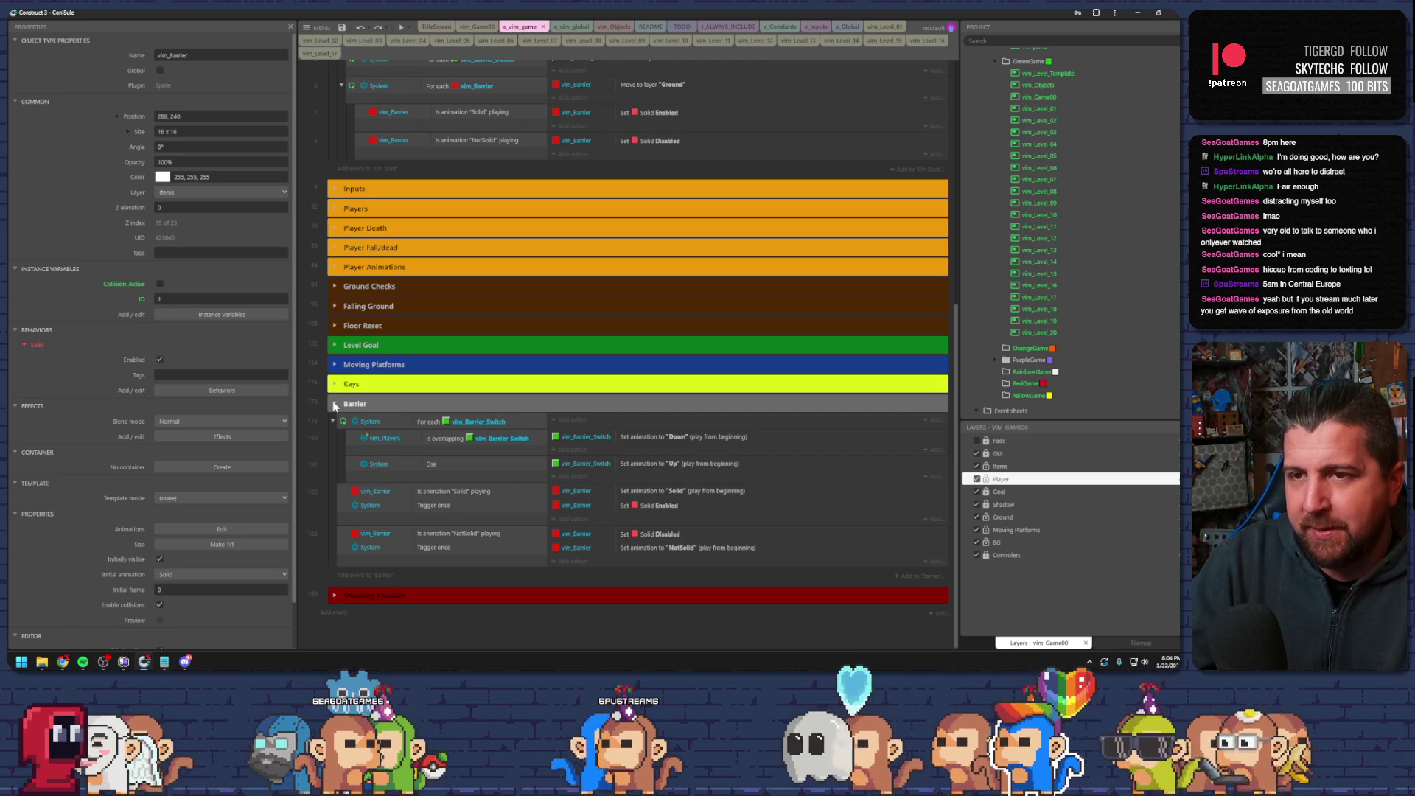
{"action": "left_click", "coordinate": [388, 404]}
{"action": "left_click", "coordinate": [315, 404]}
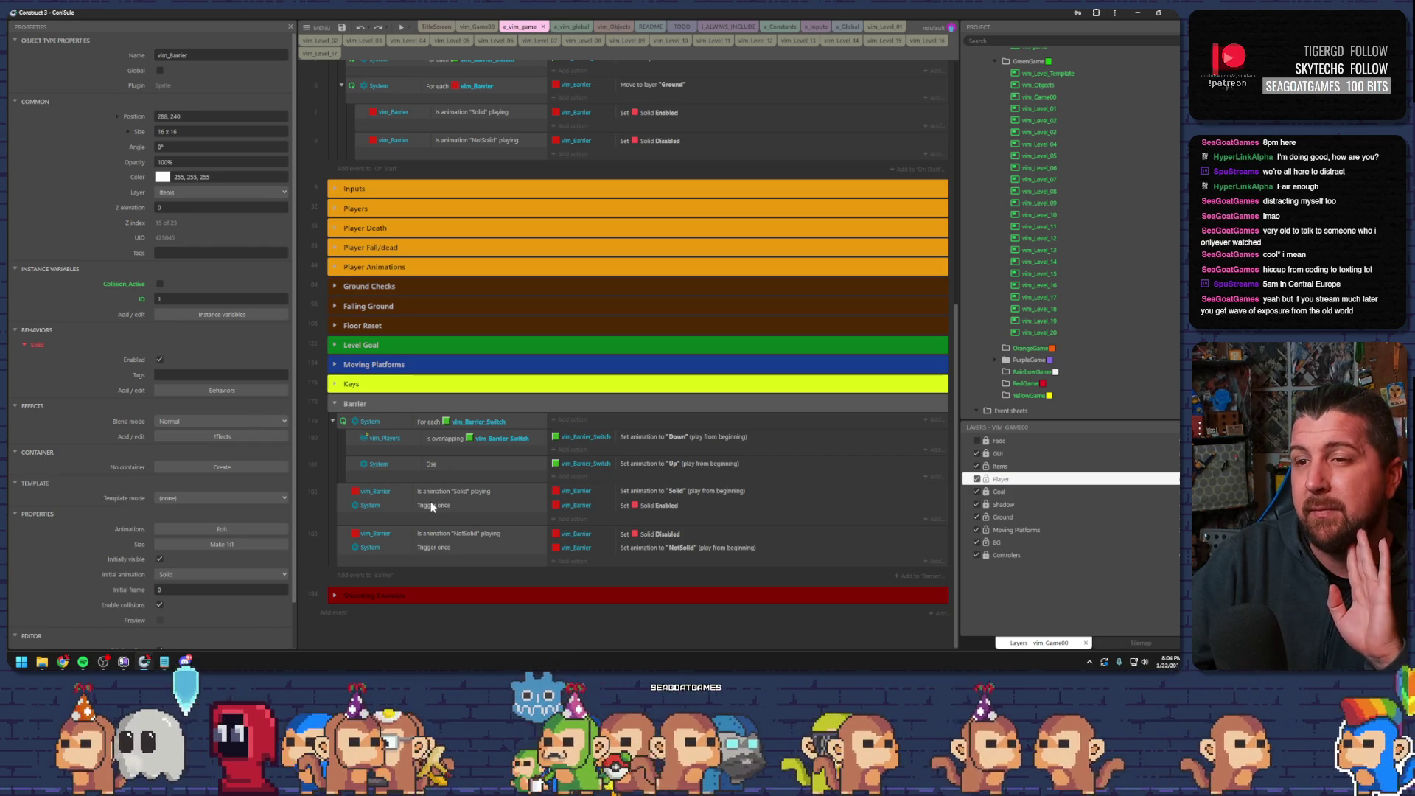
{"action": "left_click", "coordinate": [433, 493]}
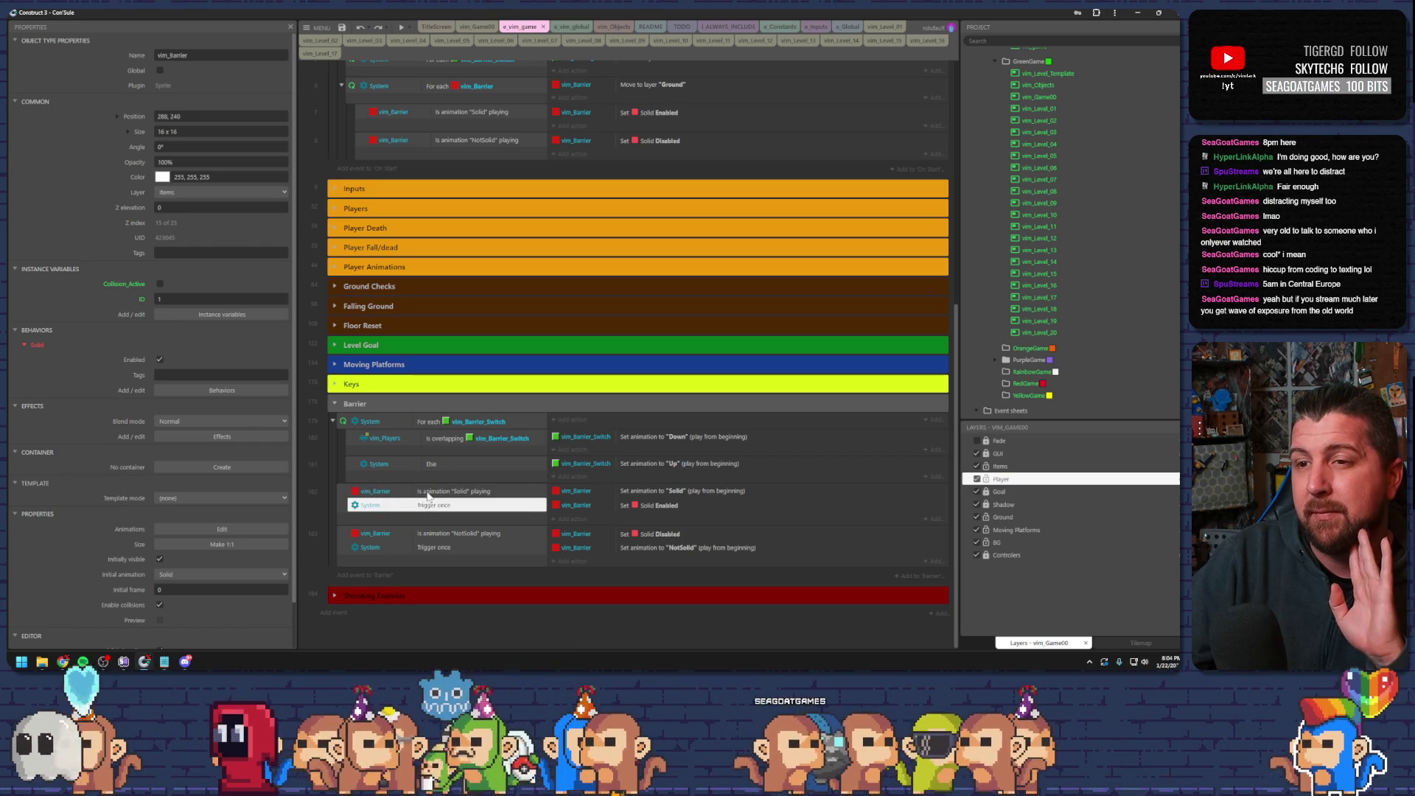
{"action": "left_click", "coordinate": [446, 446]}
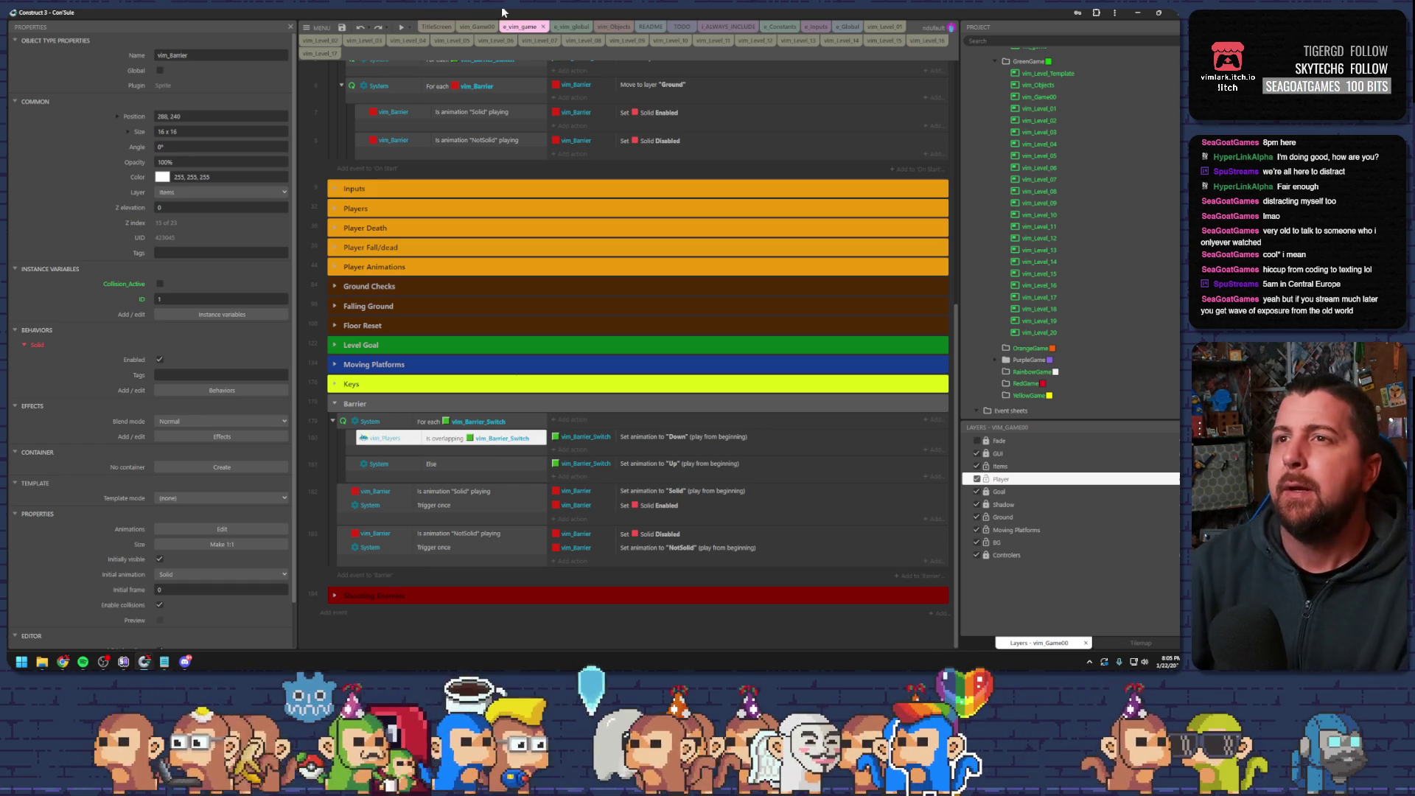
- Inspect the NotSolid and red barriers in vim_Game00, then view the Barrier group in e_vim_game
{"action": "left_click", "coordinate": [466, 28]}
{"action": "left_click", "coordinate": [682, 483]}
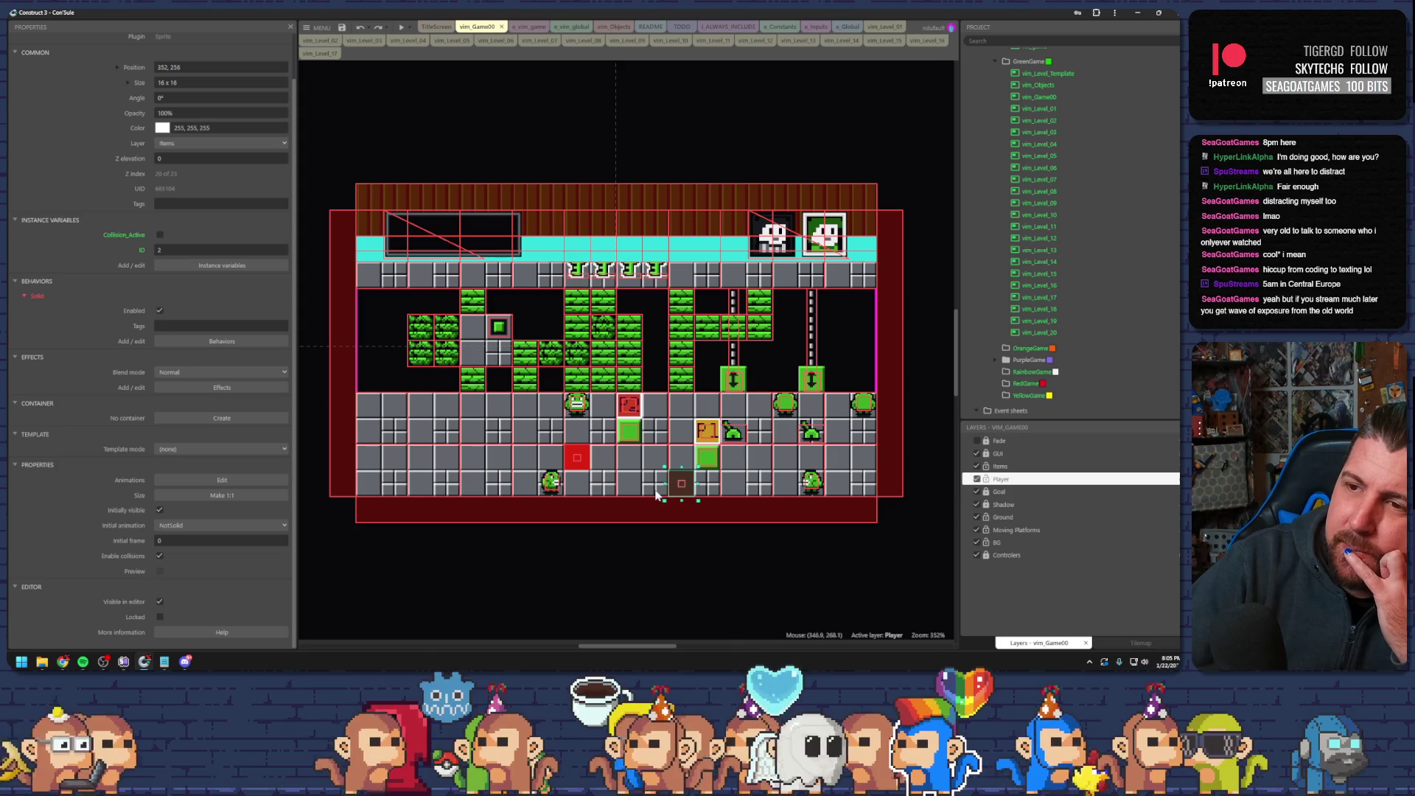
{"action": "left_click", "coordinate": [575, 462]}
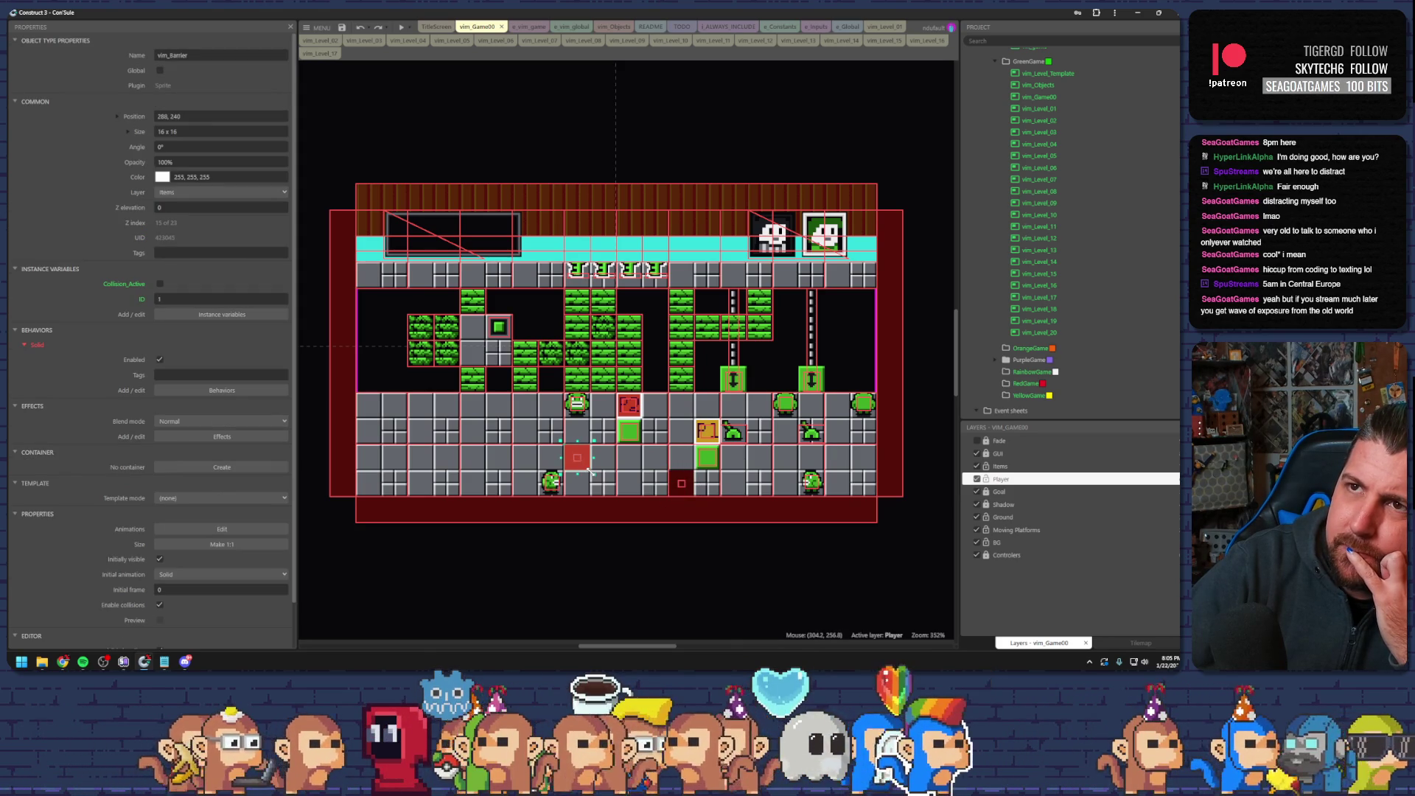
{"action": "left_click", "coordinate": [523, 26]}
{"action": "scroll", "coordinate": [515, 295], "scroll_direction": "up", "scroll_amount": 10}
{"action": "scroll", "coordinate": [493, 295], "scroll_direction": "down", "scroll_amount": 4}
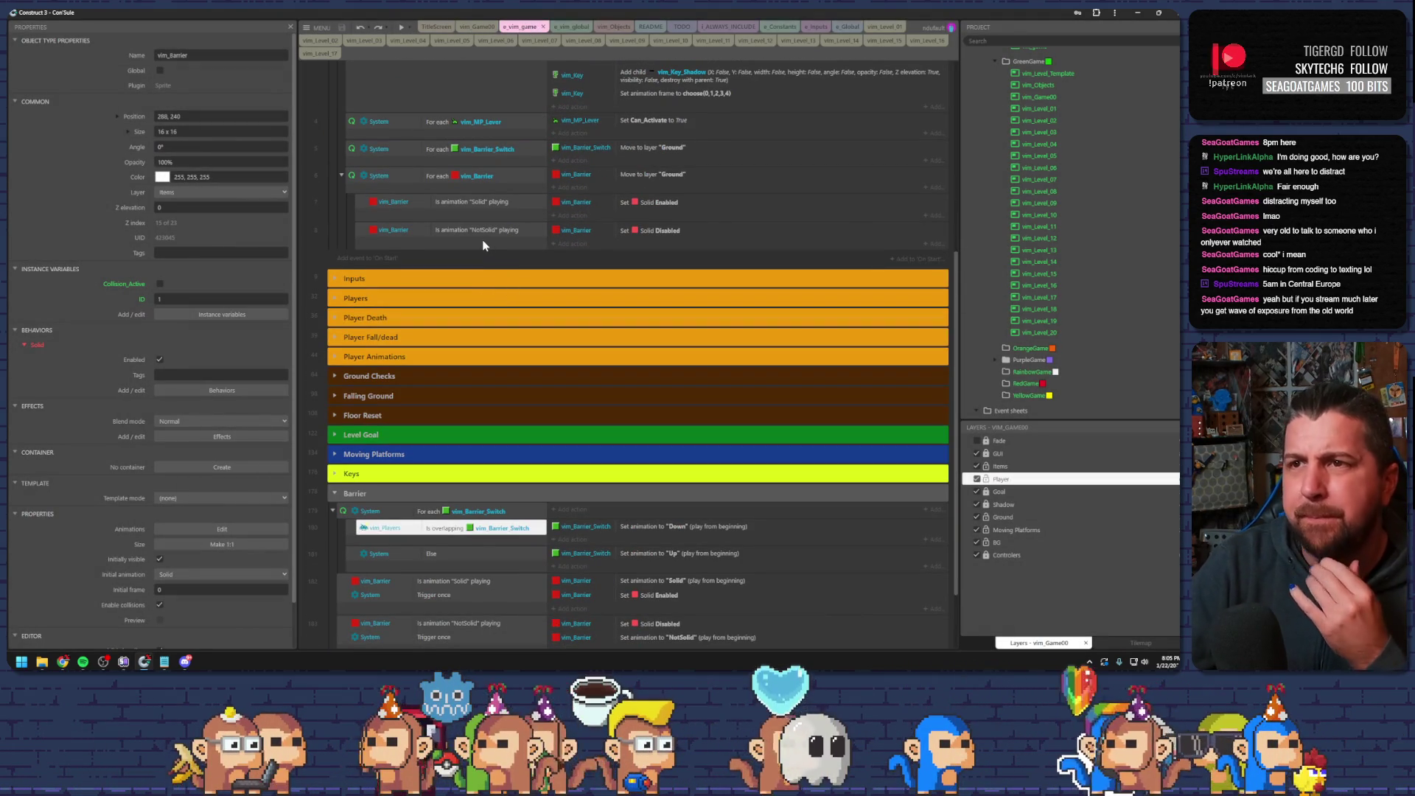
- Add a sub-event to the switch loop with condition vim_Barrier ID = vim_Barrier_Switch.ID
{"action": "left_click", "coordinate": [461, 177]}
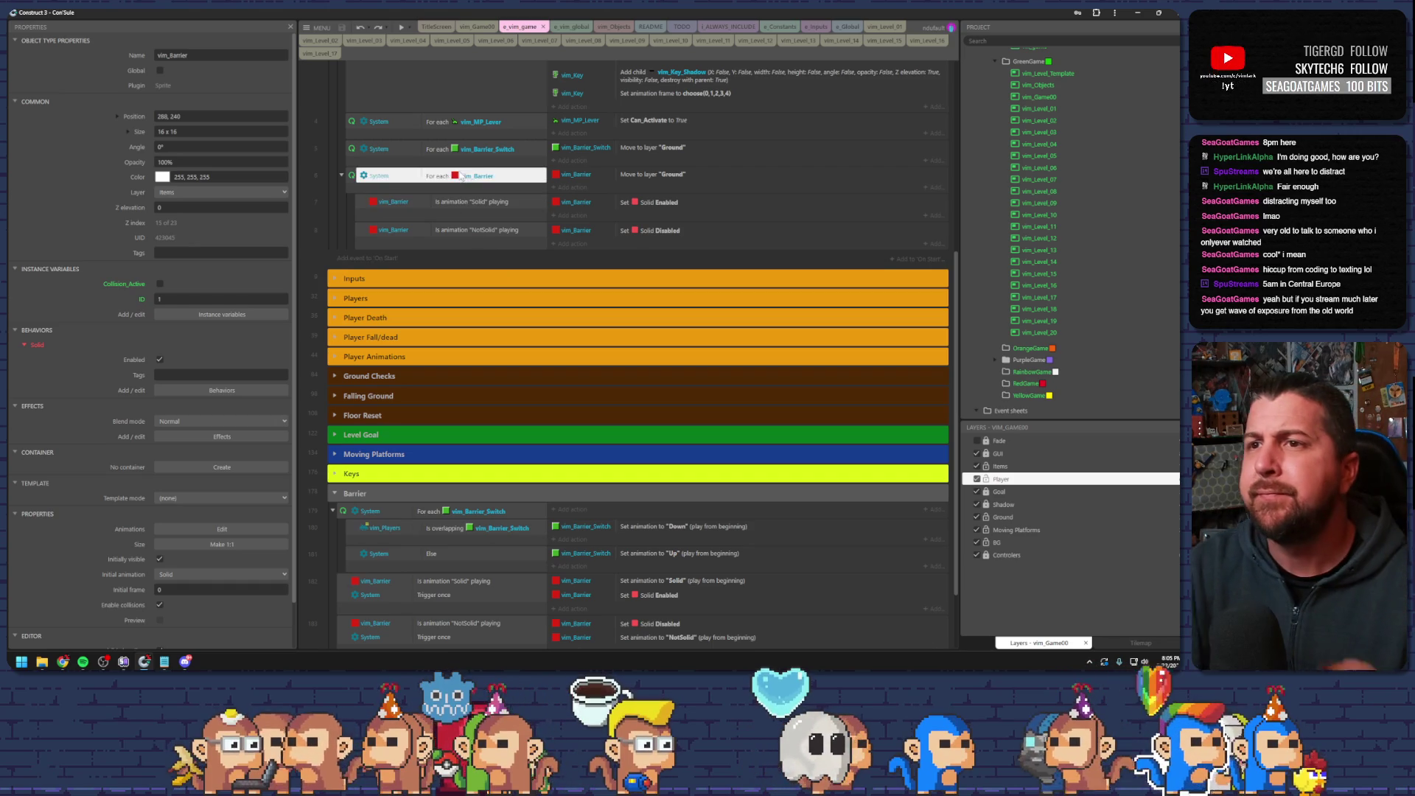
{"action": "left_click", "coordinate": [491, 150]}
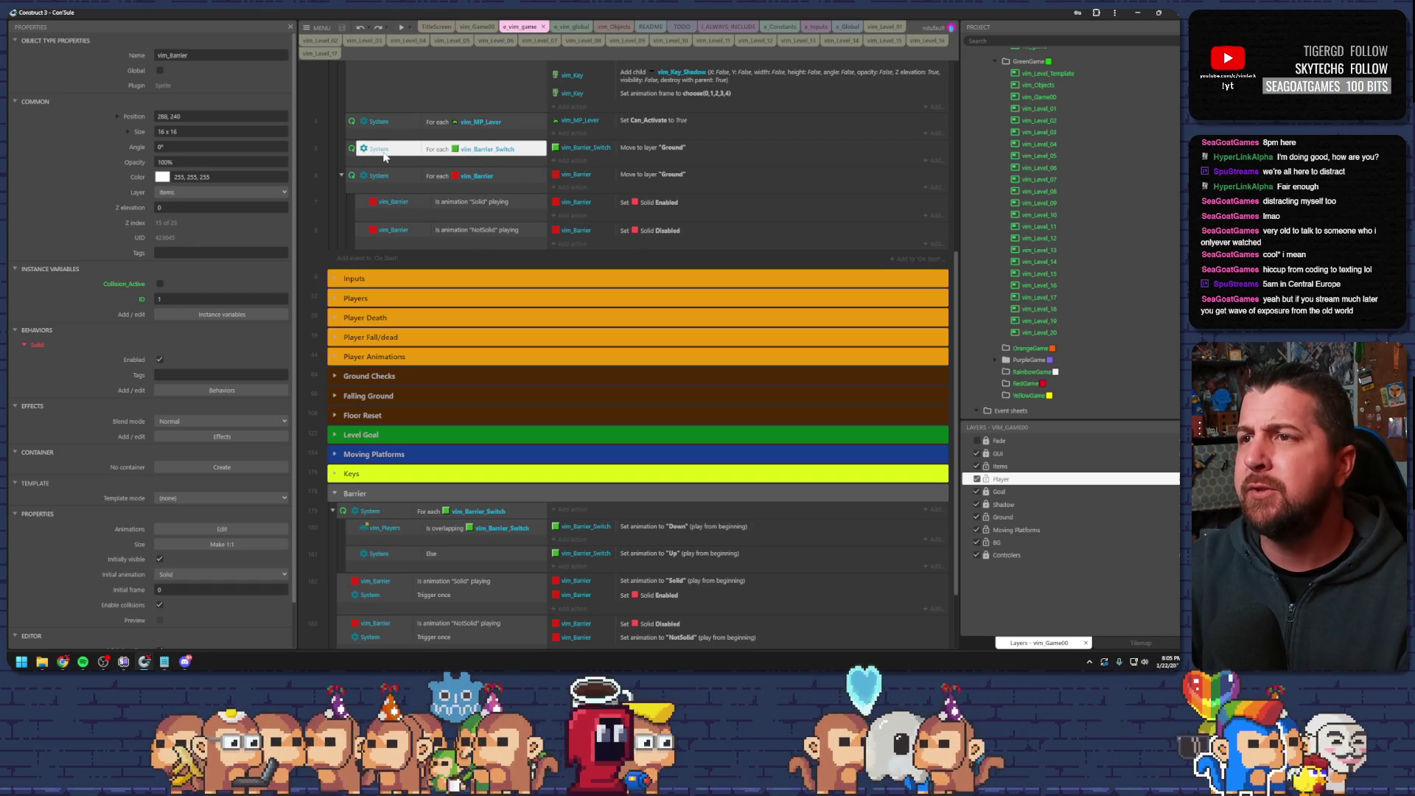
{"action": "key", "text": "e"}
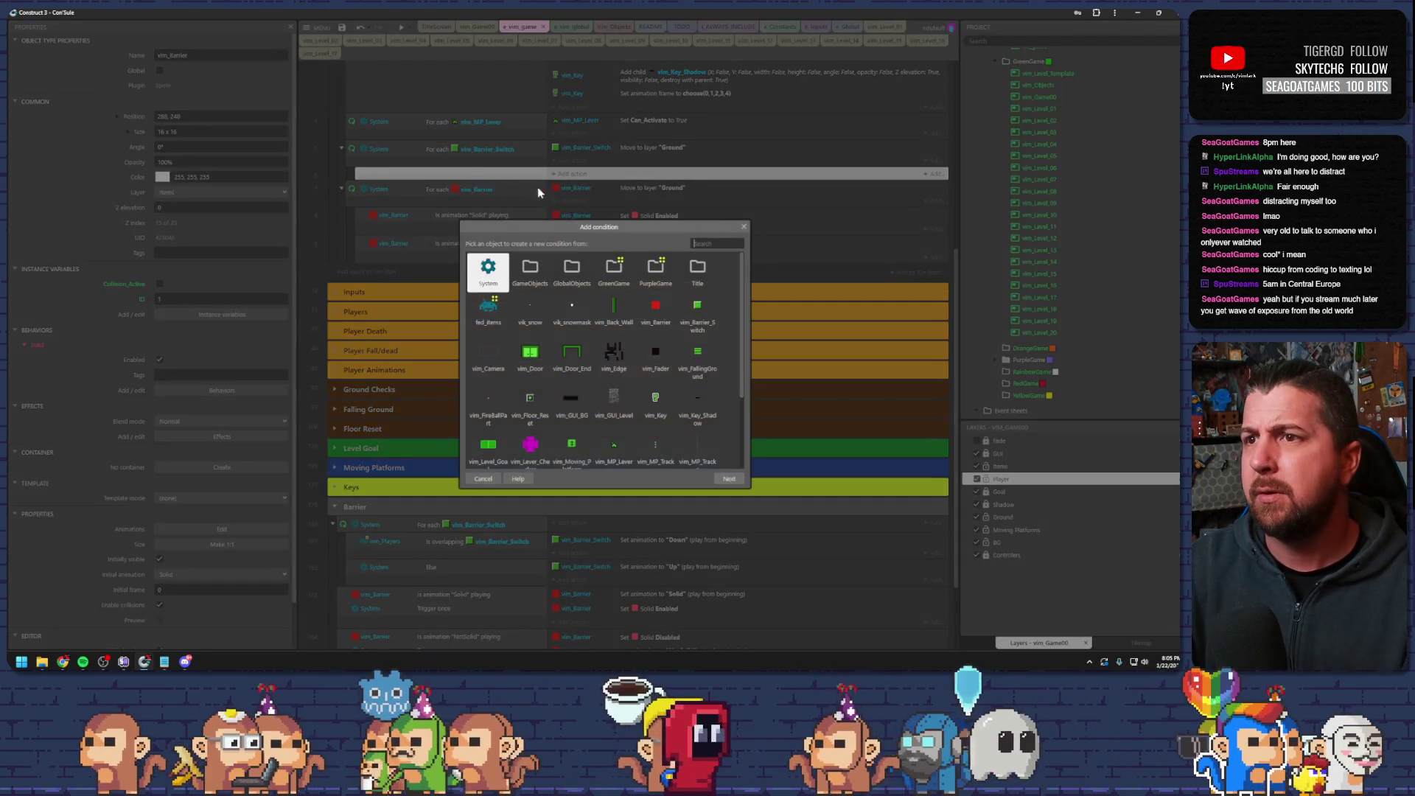
{"action": "double_click", "coordinate": [656, 308]}
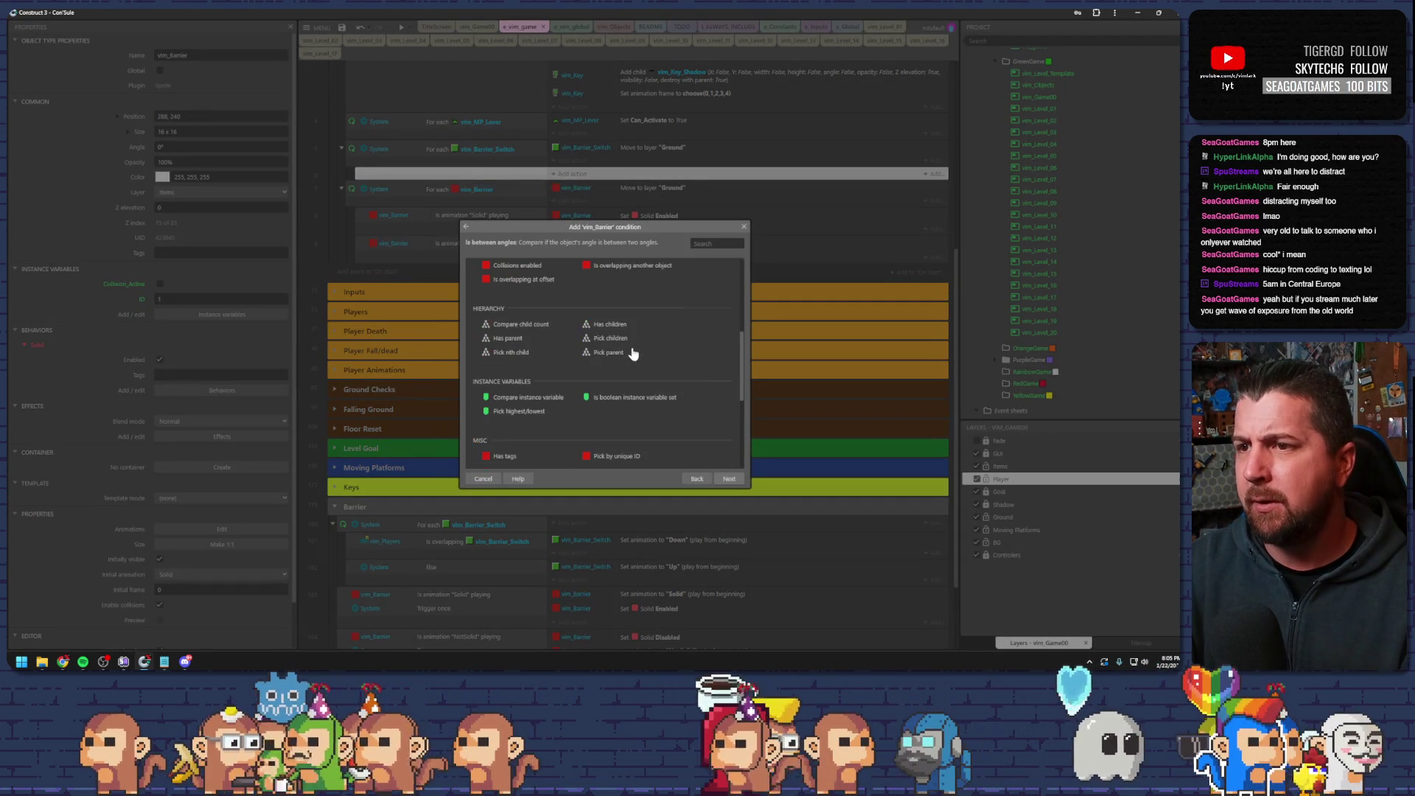
{"action": "double_click", "coordinate": [528, 412]}
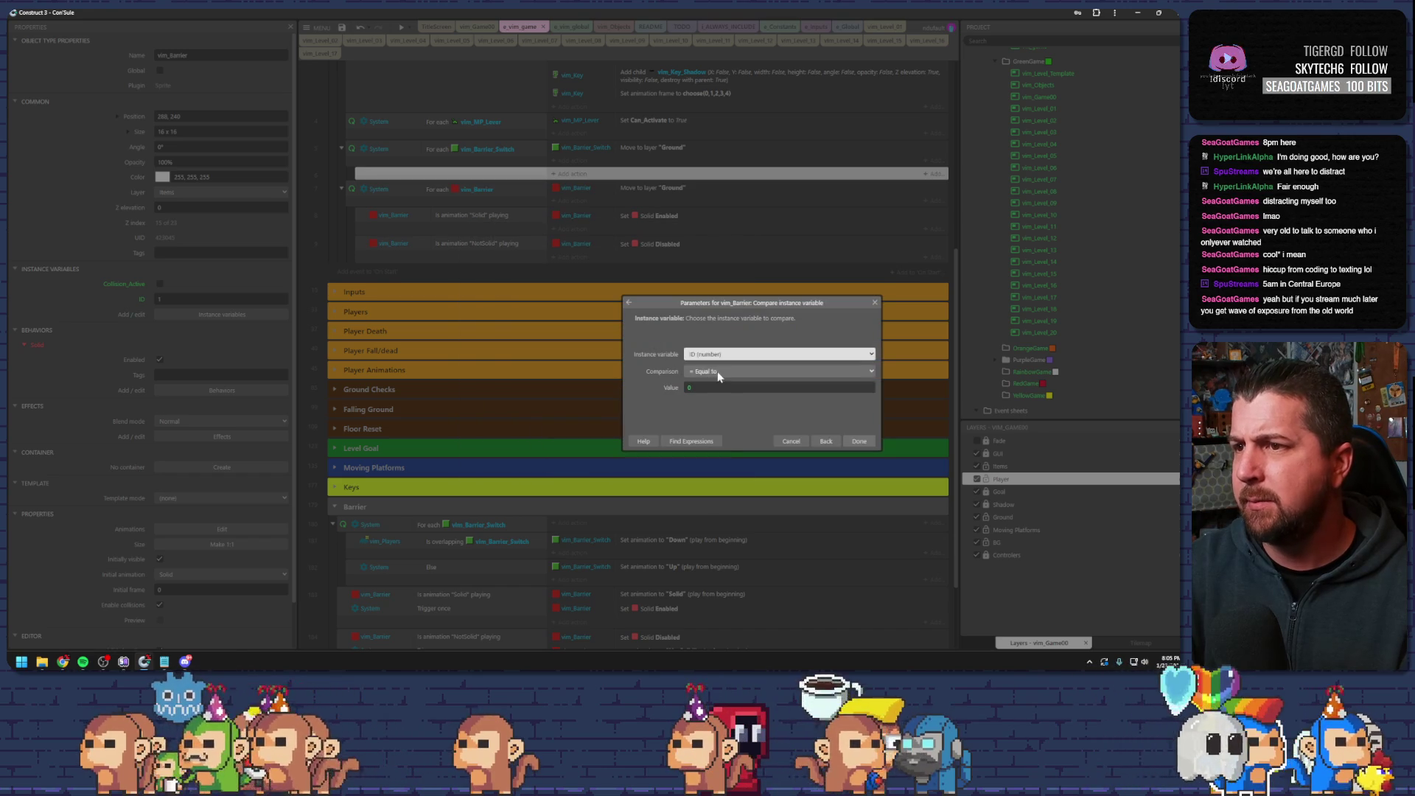
{"action": "left_click", "coordinate": [677, 387]}
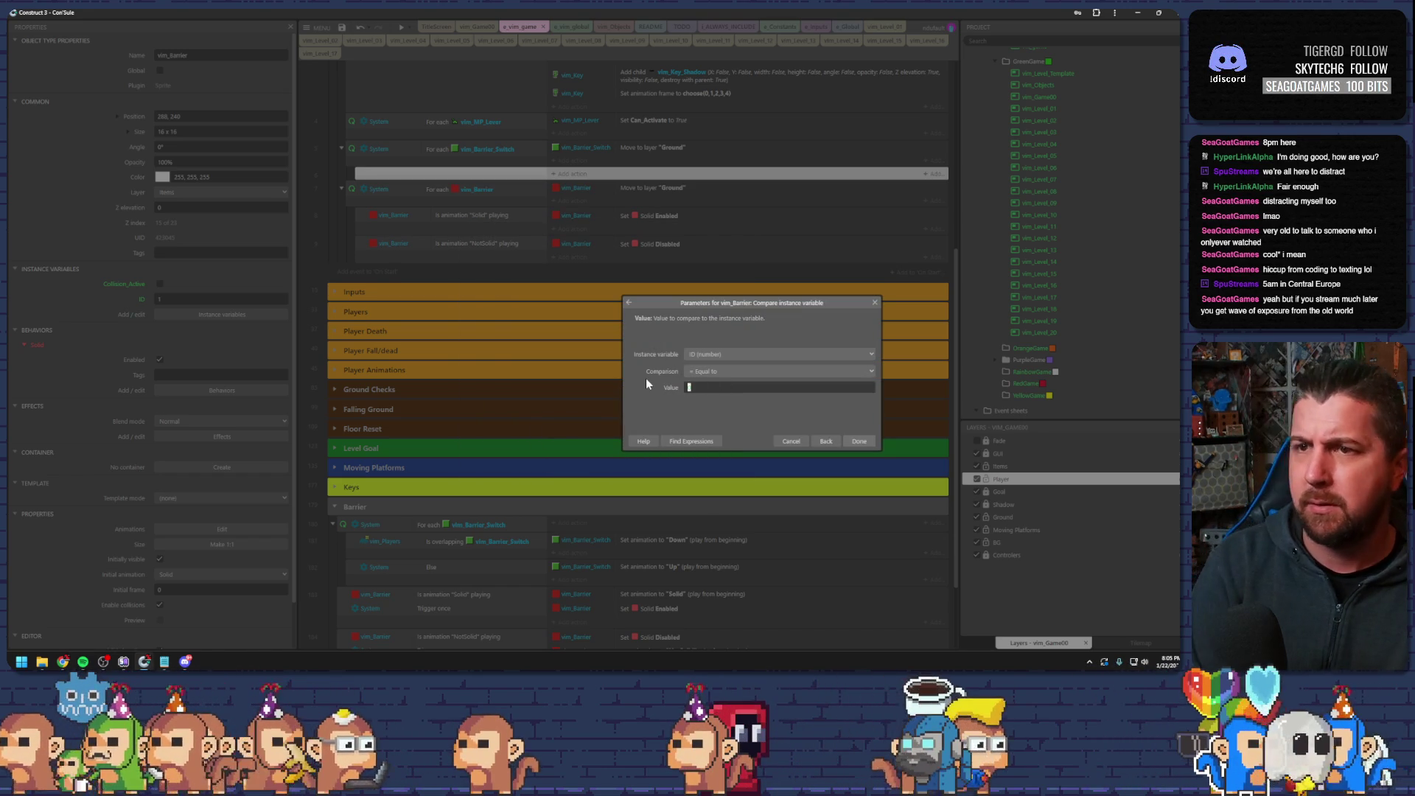
{"action": "type", "text": "se"}
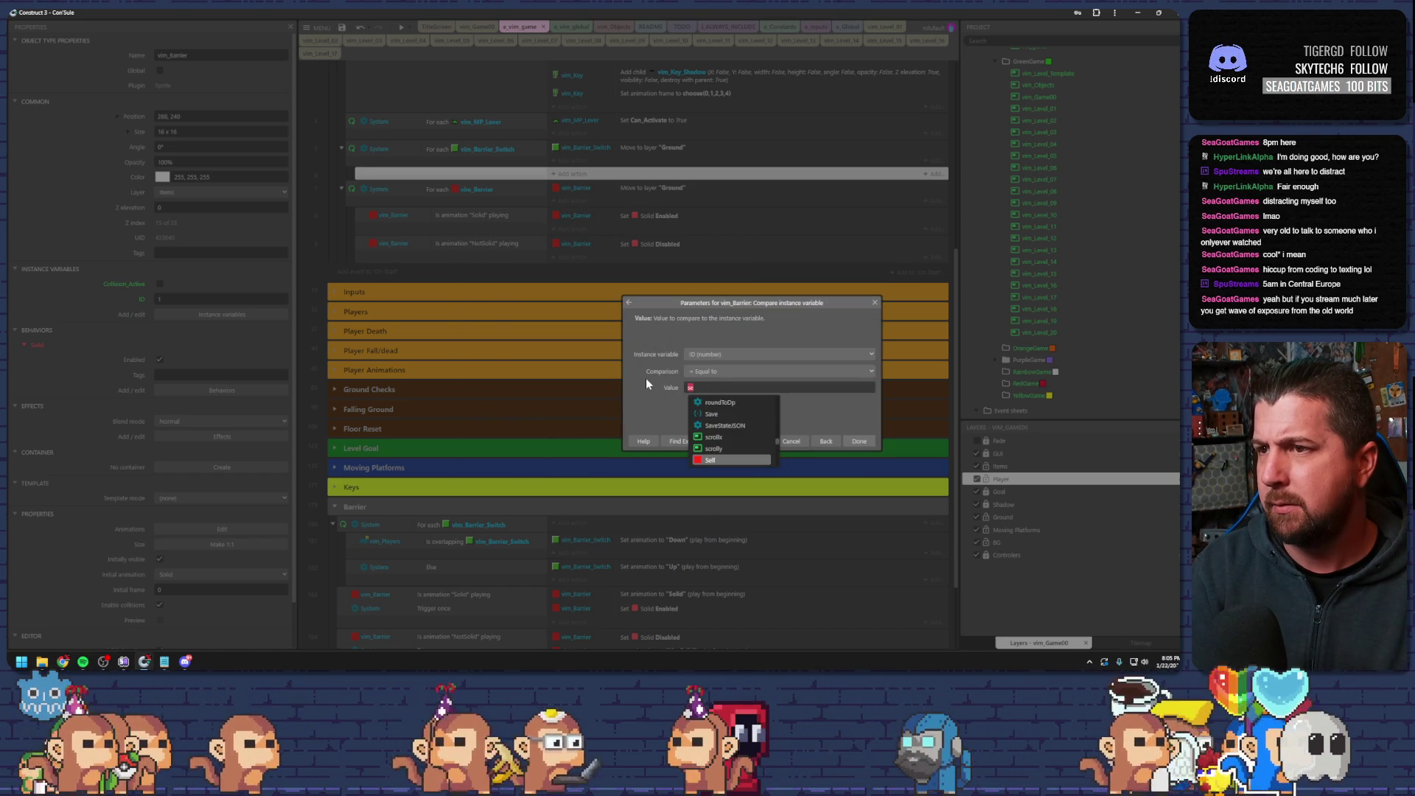
{"action": "key", "text": "BackSpace"}
{"action": "key", "text": "BackSpace"}
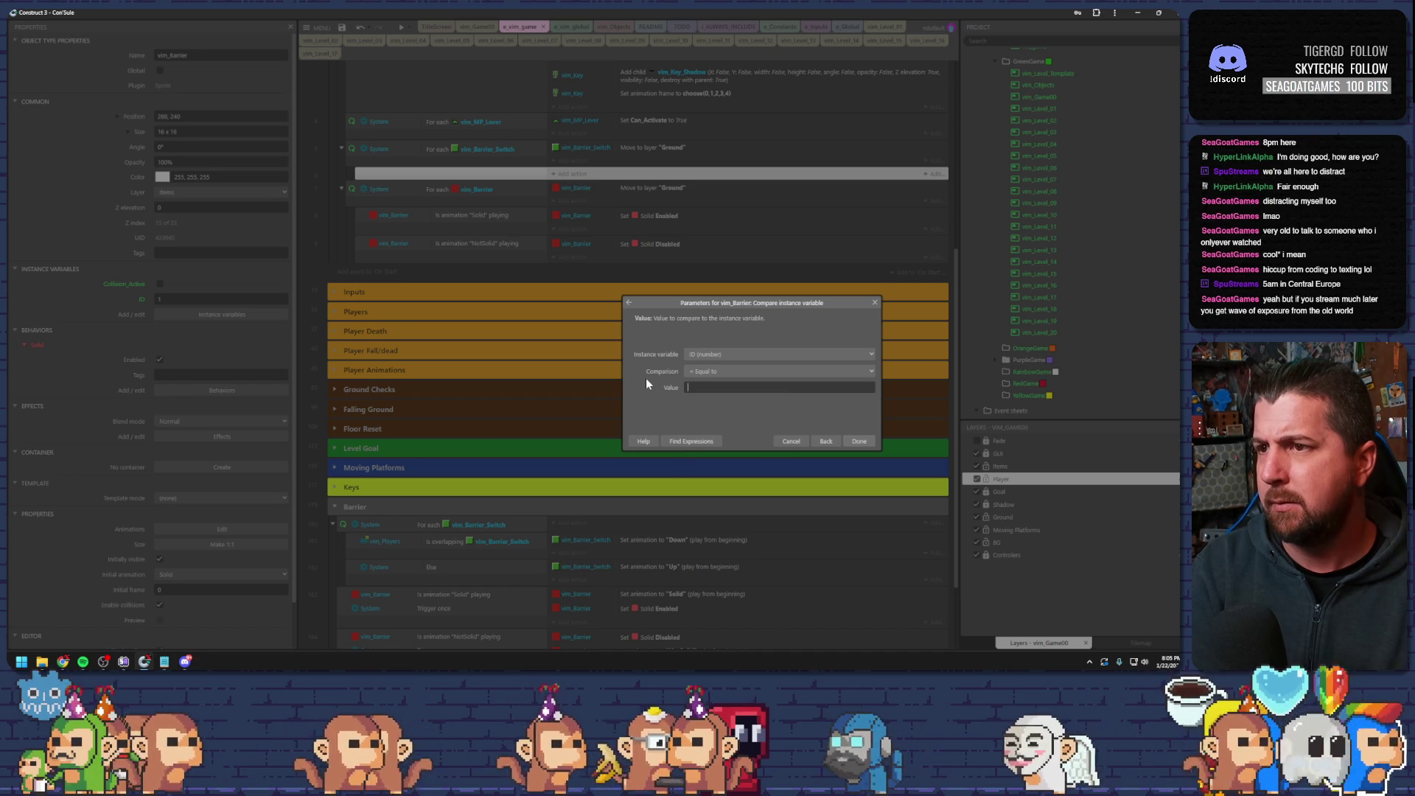
{"action": "type", "text": "vim"}
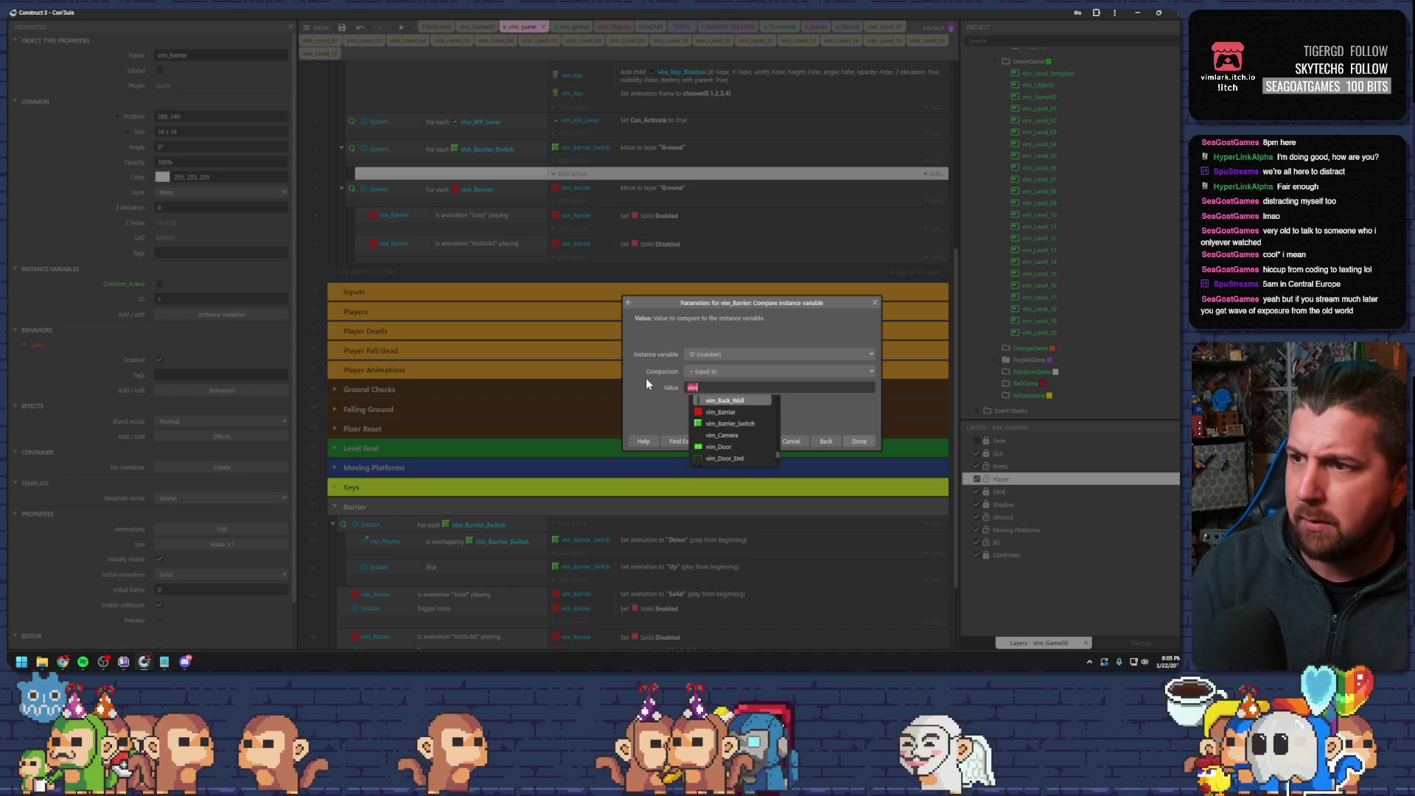
{"action": "left_click", "coordinate": [728, 423]}
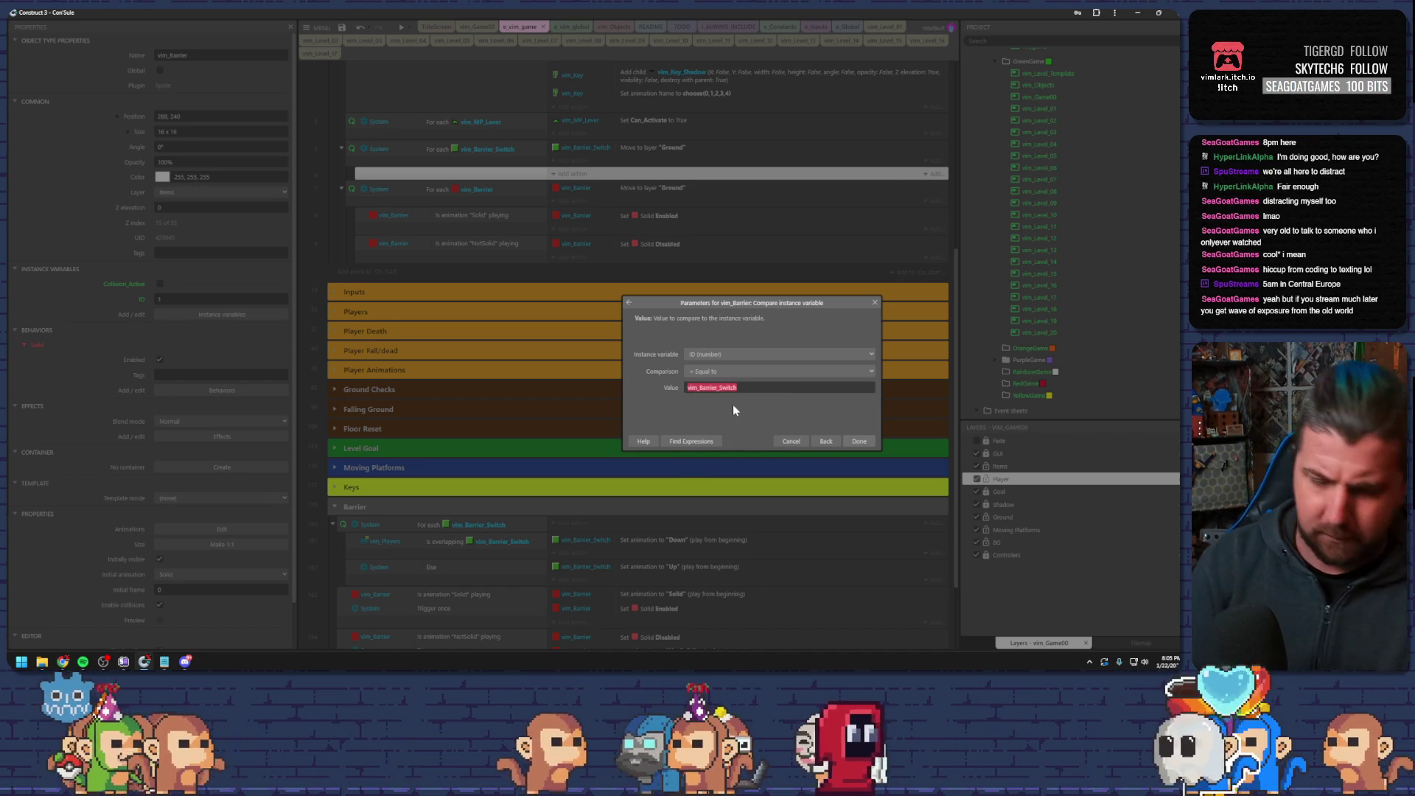
{"action": "type", "text": ".ID"}
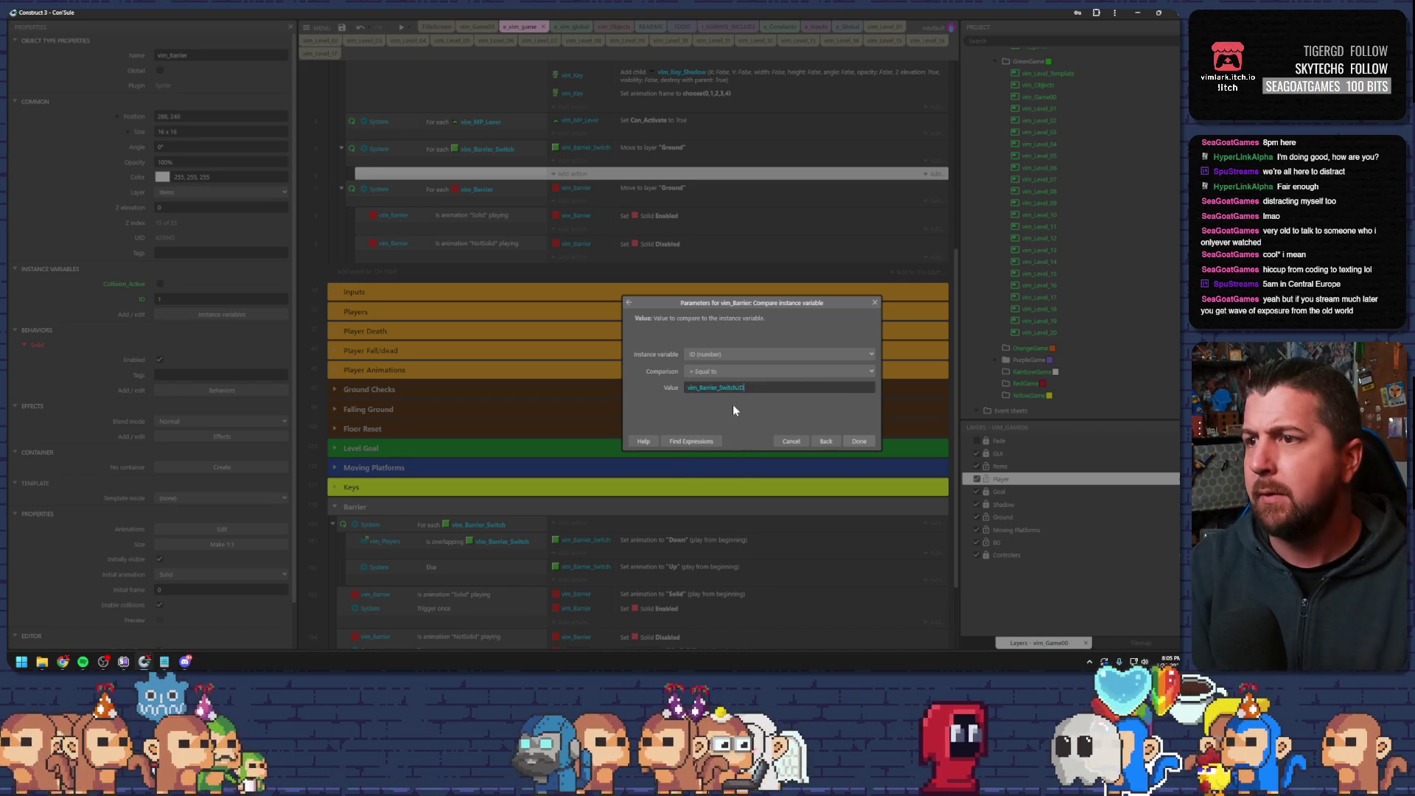
{"action": "key", "text": "Return"}
- Begin a vim_Barrier_Switch Add child action on the new ID sub-event
{"action": "left_click", "coordinate": [555, 175]}
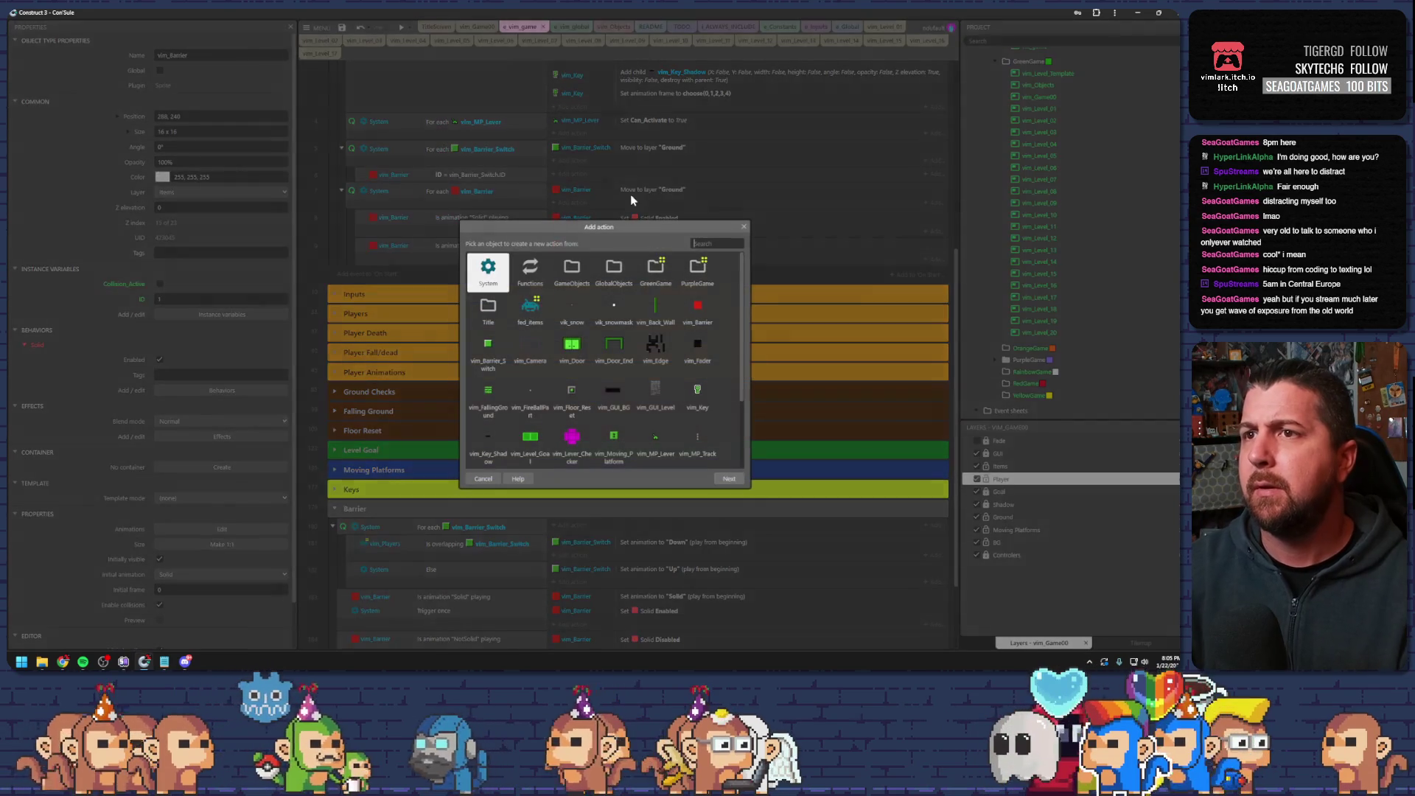
{"action": "double_click", "coordinate": [493, 352]}
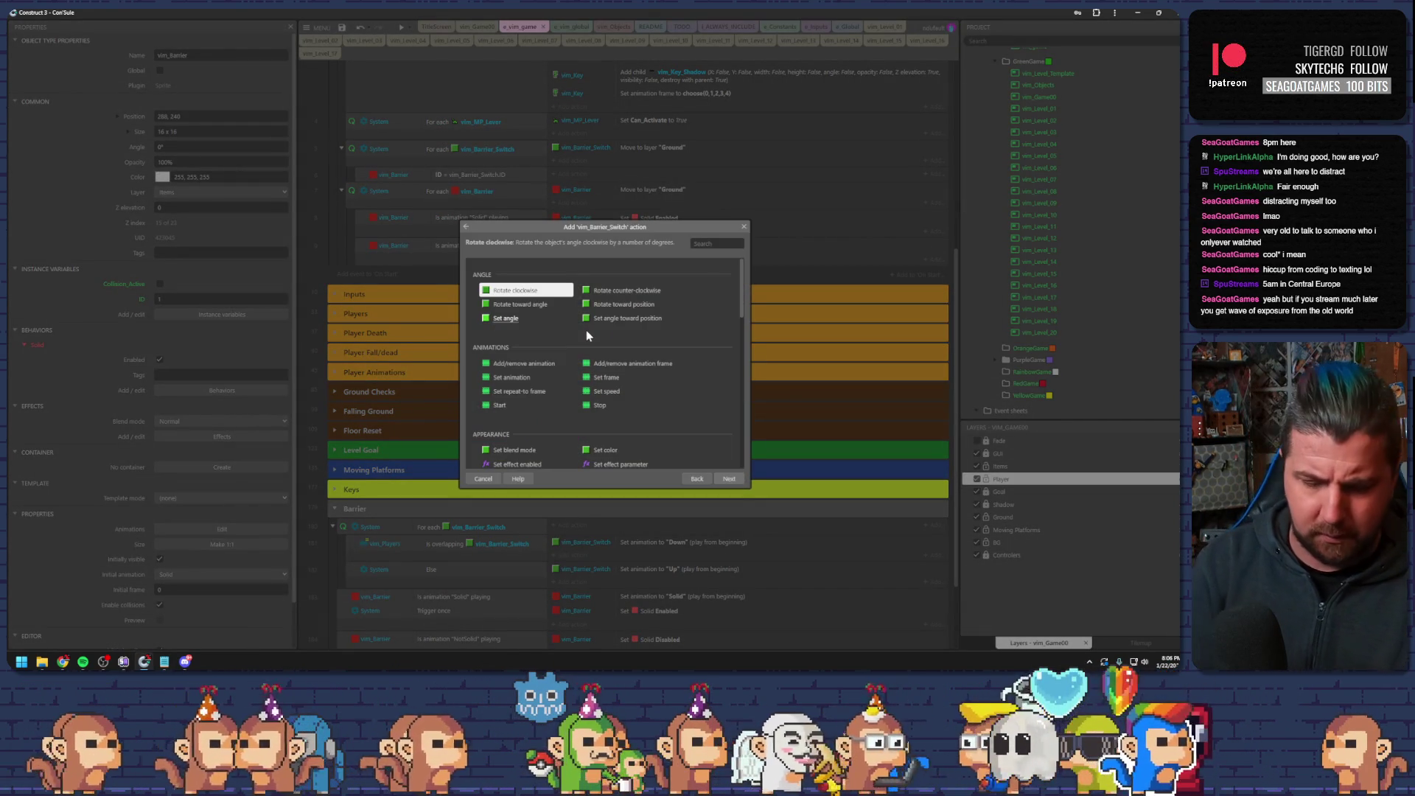
{"action": "type", "text": "ch"}
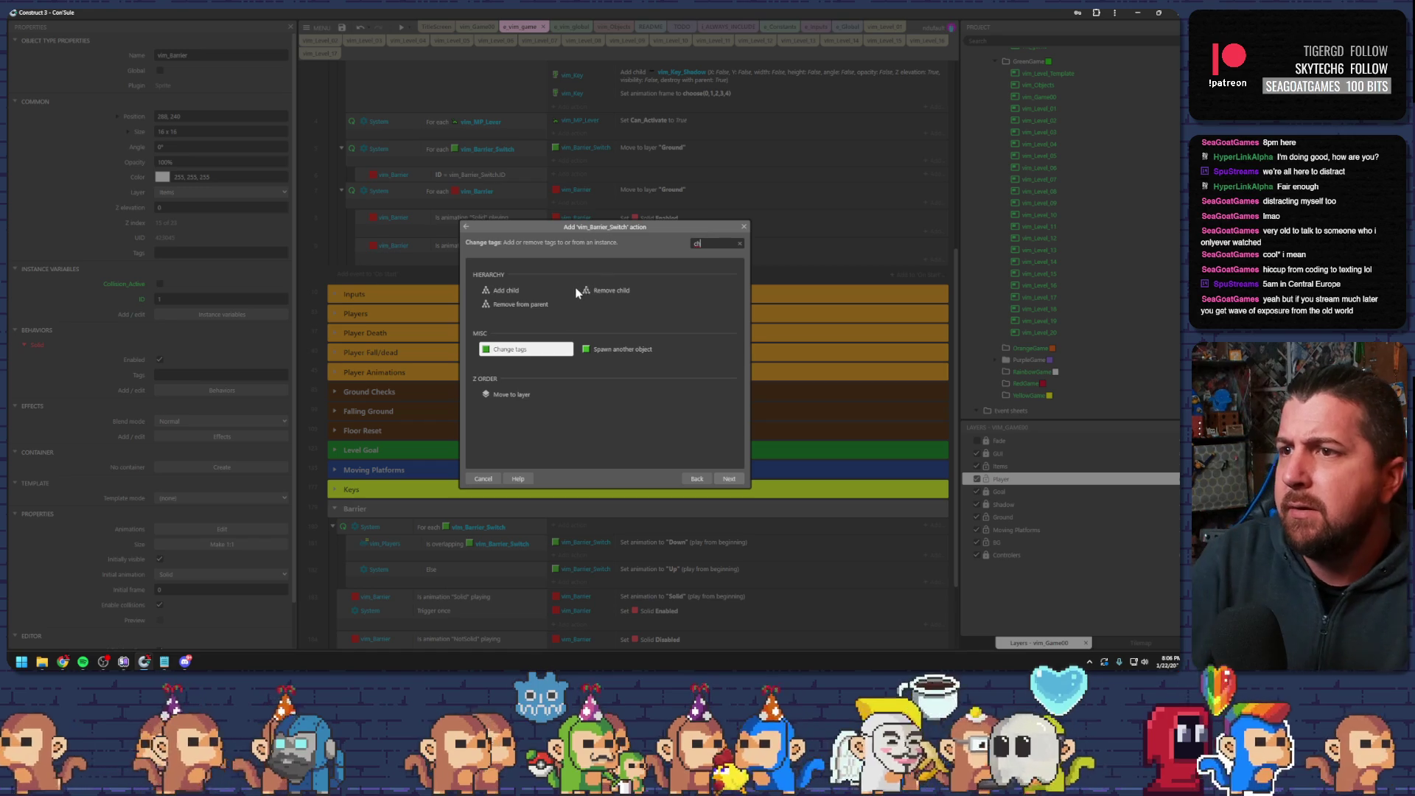
{"action": "left_click", "coordinate": [518, 292]}
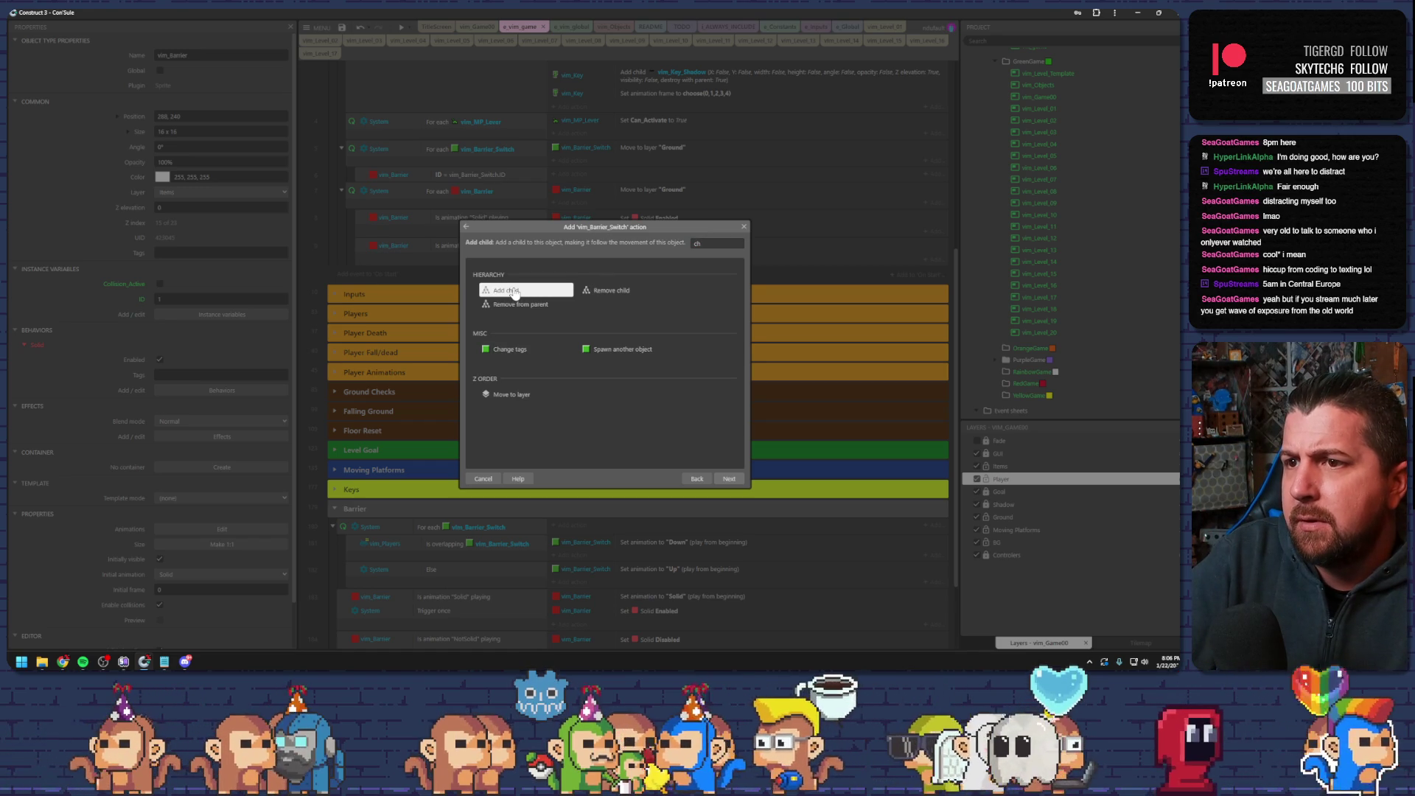
{"action": "double_click", "coordinate": [514, 292]}
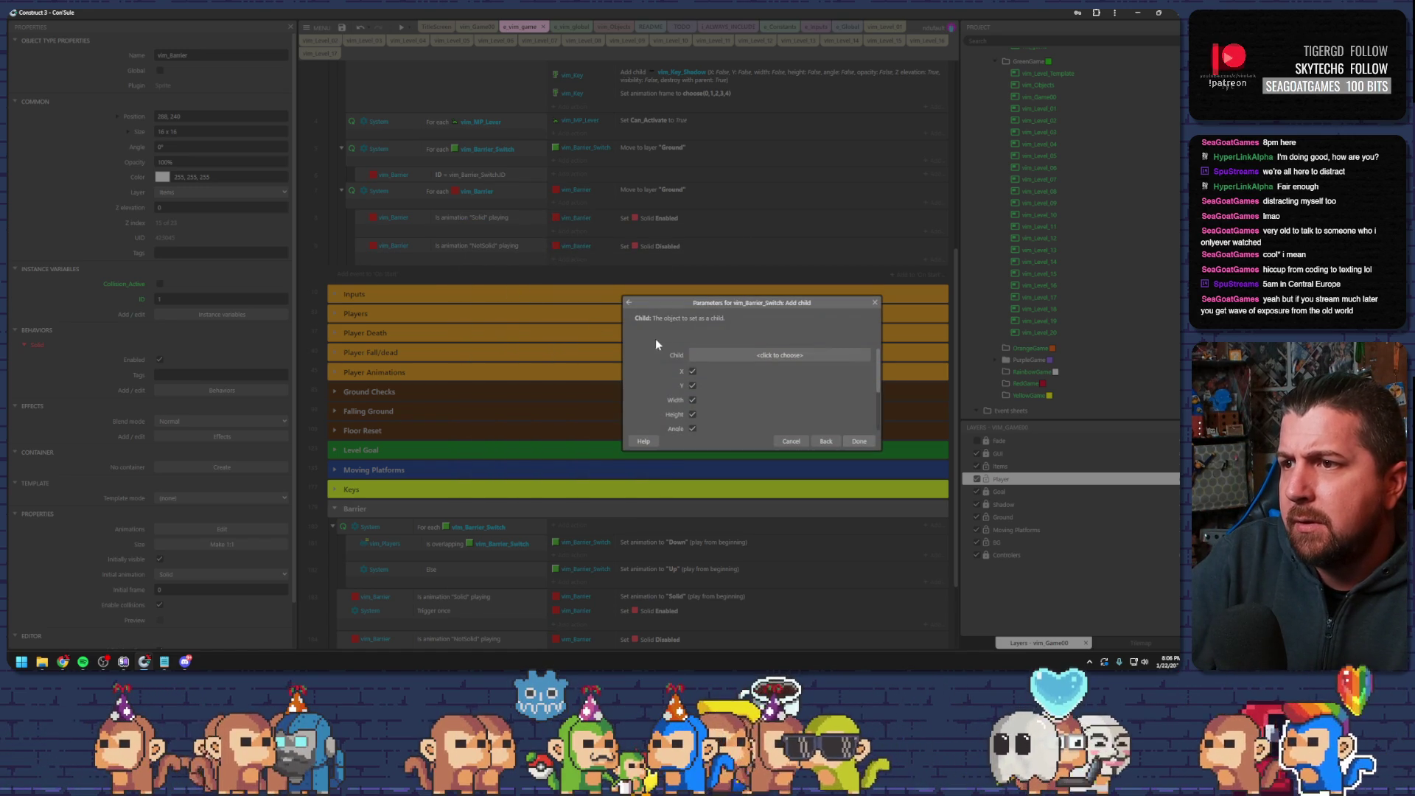
- Make vim_Barrier the added child, not following the switch's width and height
{"action": "left_click", "coordinate": [723, 355]}
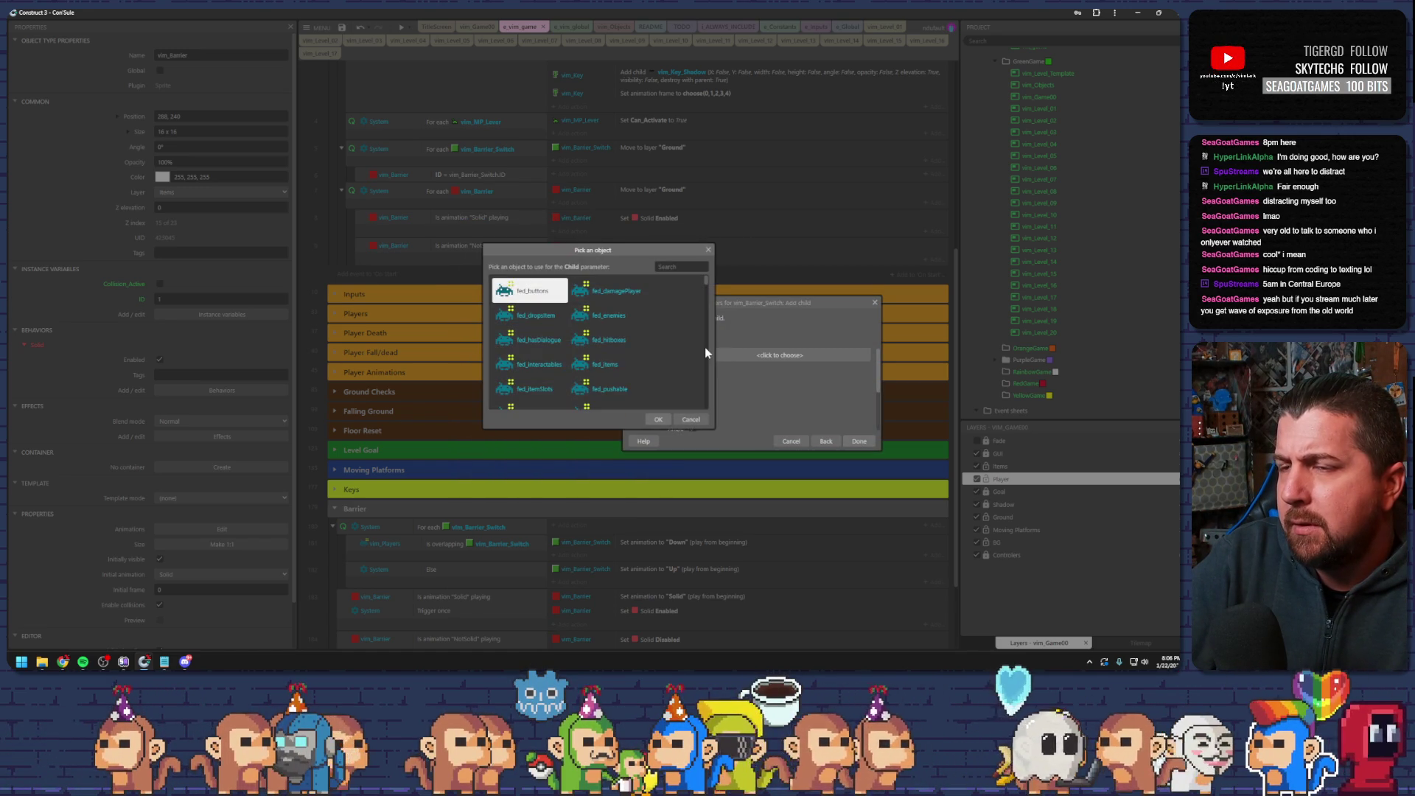
{"action": "left_click_drag", "start_coordinate": [671, 249], "coordinate": [597, 272]}
{"action": "scroll", "coordinate": [508, 363], "scroll_direction": "down", "scroll_amount": 10}
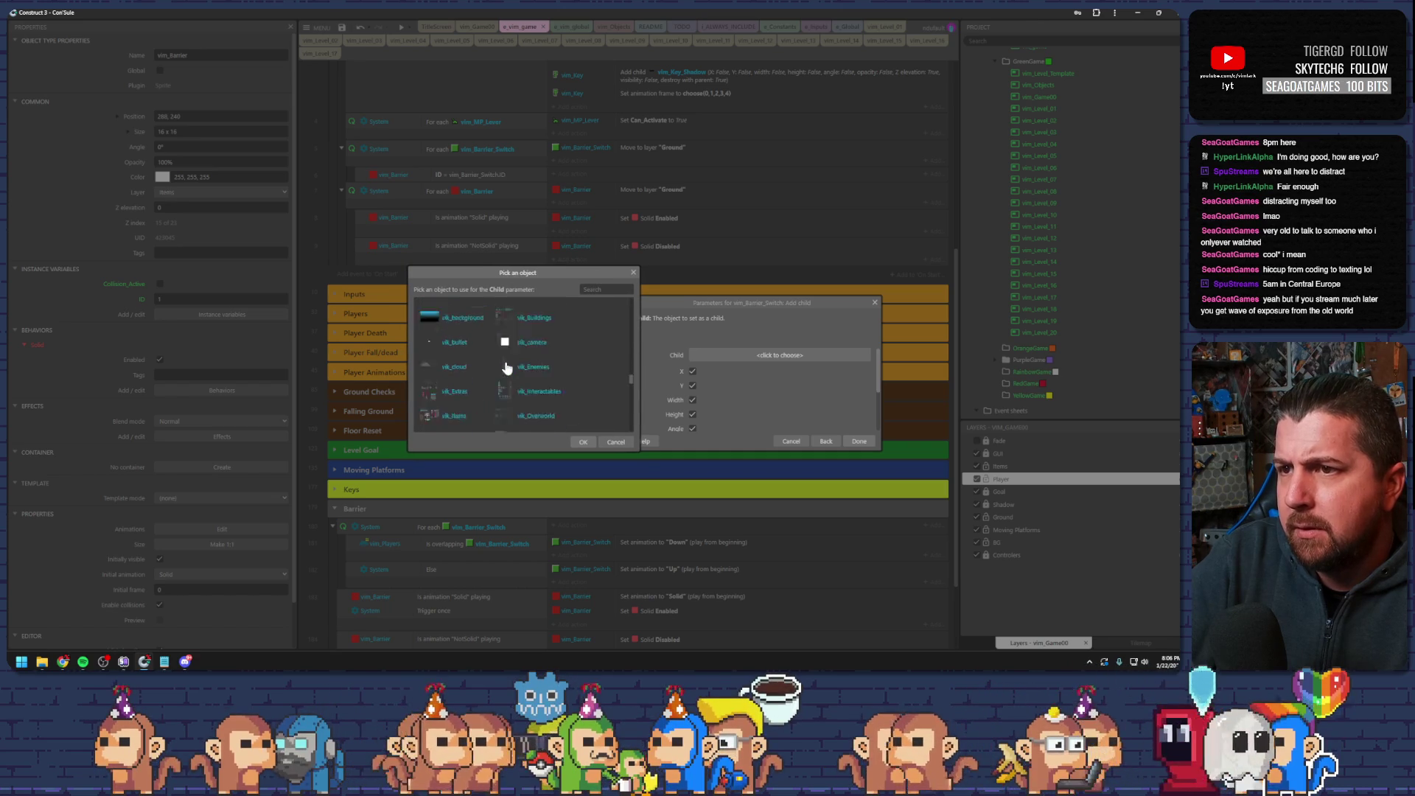
{"action": "double_click", "coordinate": [529, 327]}
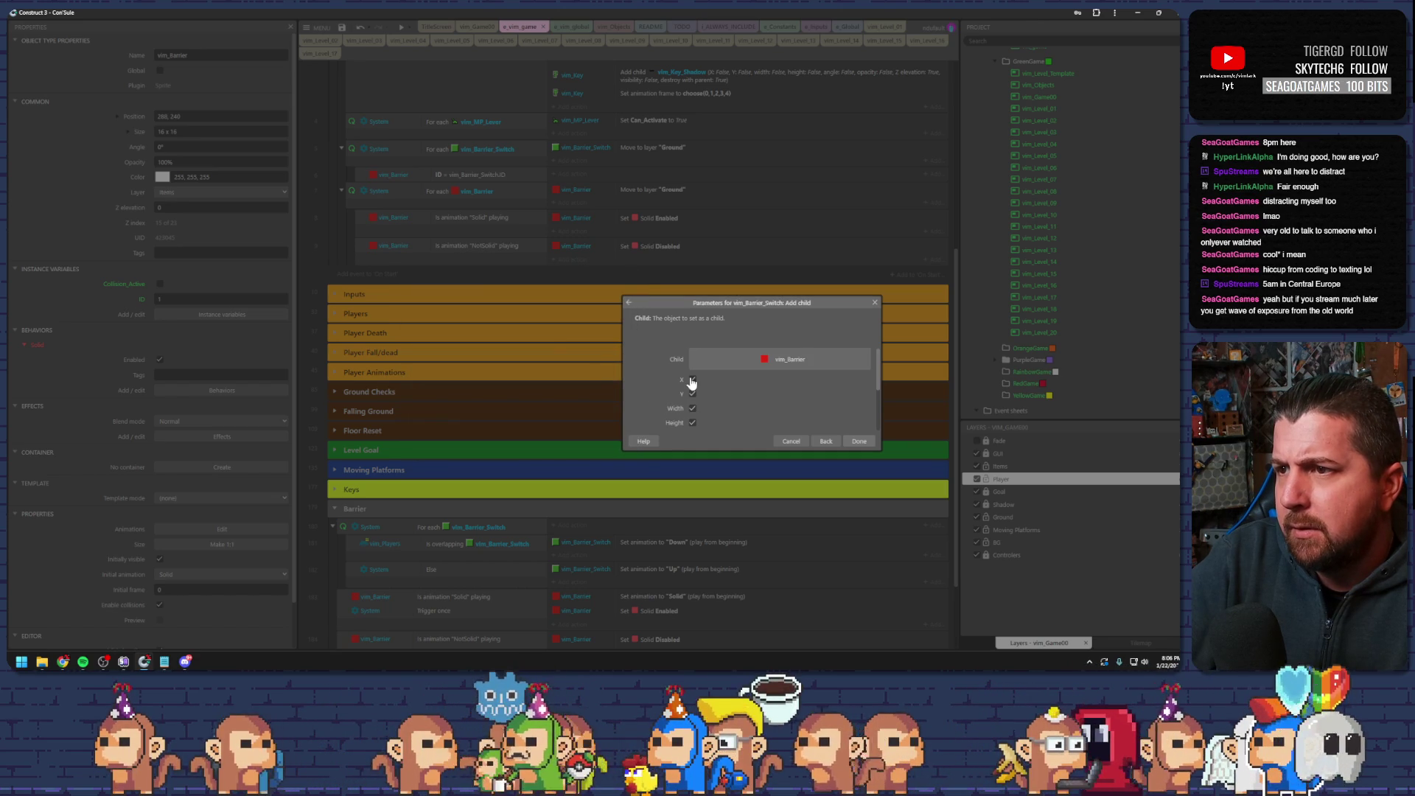
{"action": "left_click", "coordinate": [692, 408]}
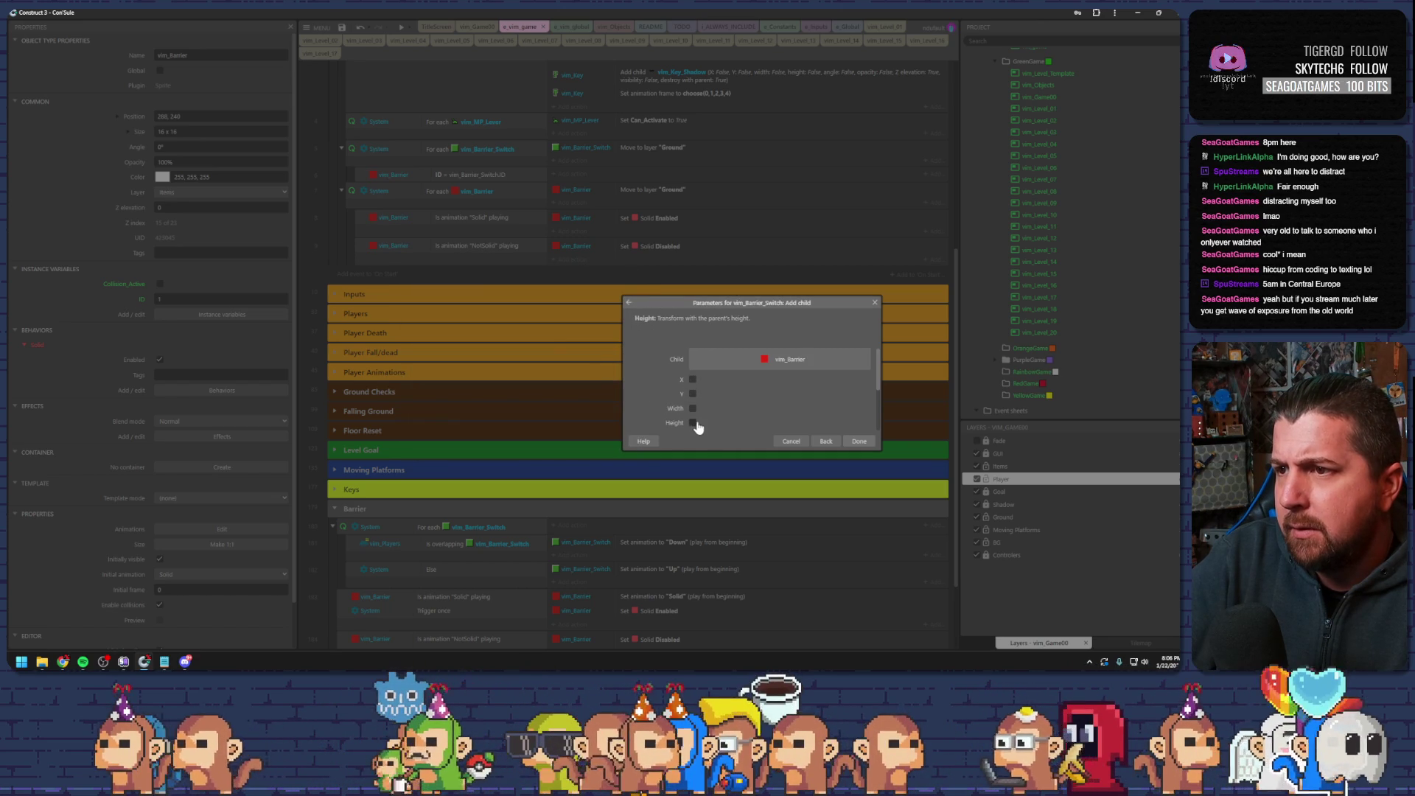
{"action": "left_click", "coordinate": [692, 422]}
{"action": "left_click", "coordinate": [859, 441]}
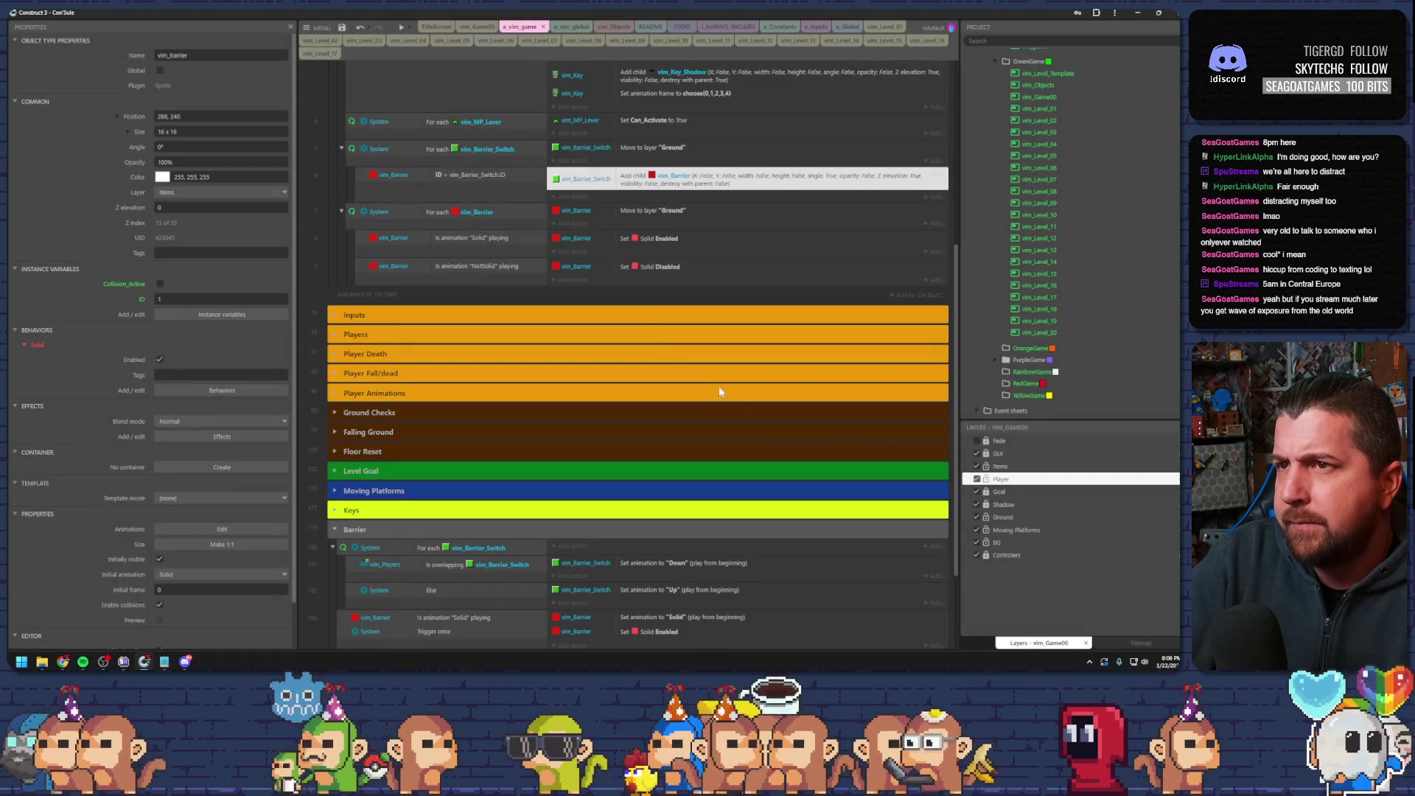
- Select the player-overlapping-switch condition and open vim_Barrier's animations for editing
{"action": "scroll", "coordinate": [611, 263], "scroll_direction": "down", "scroll_amount": 2}
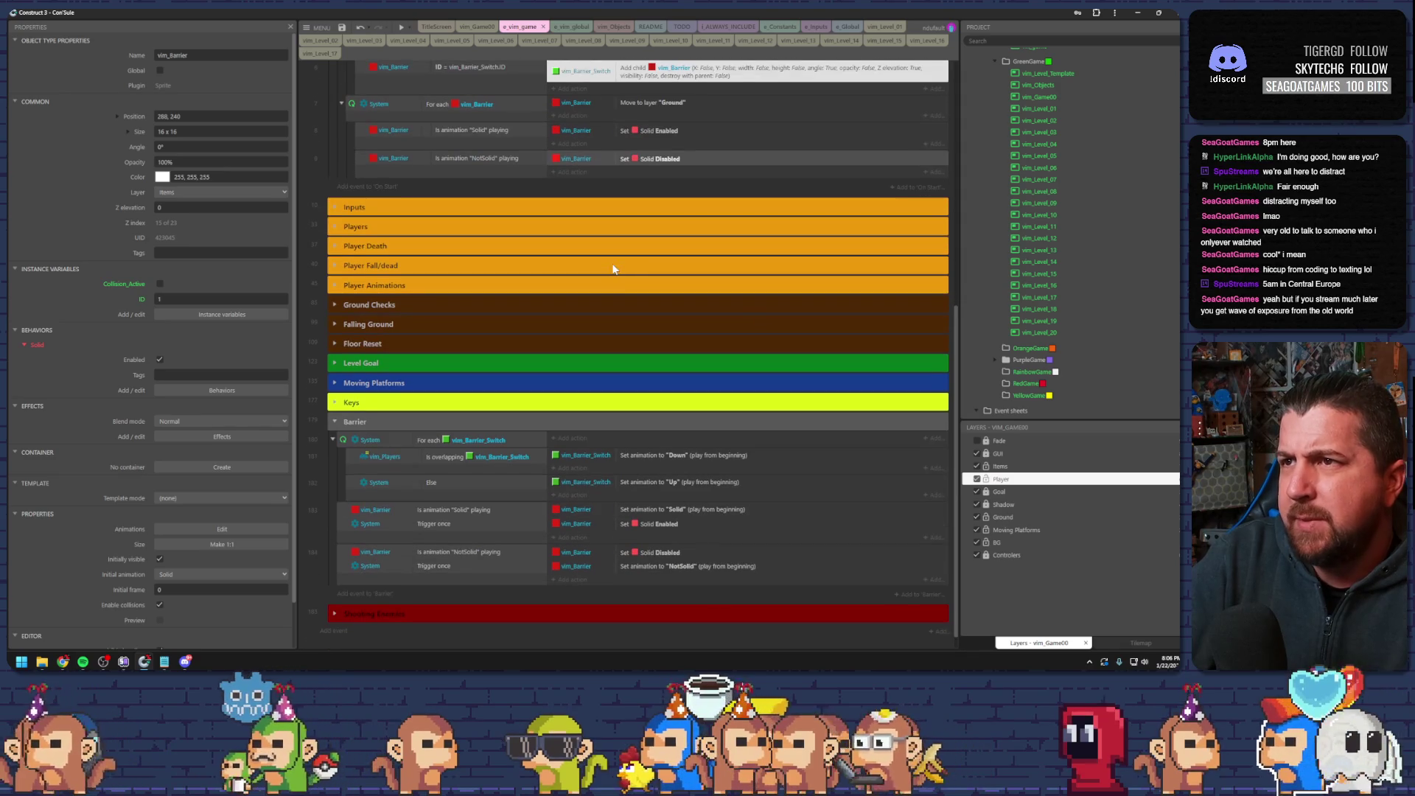
{"action": "left_click", "coordinate": [463, 459]}
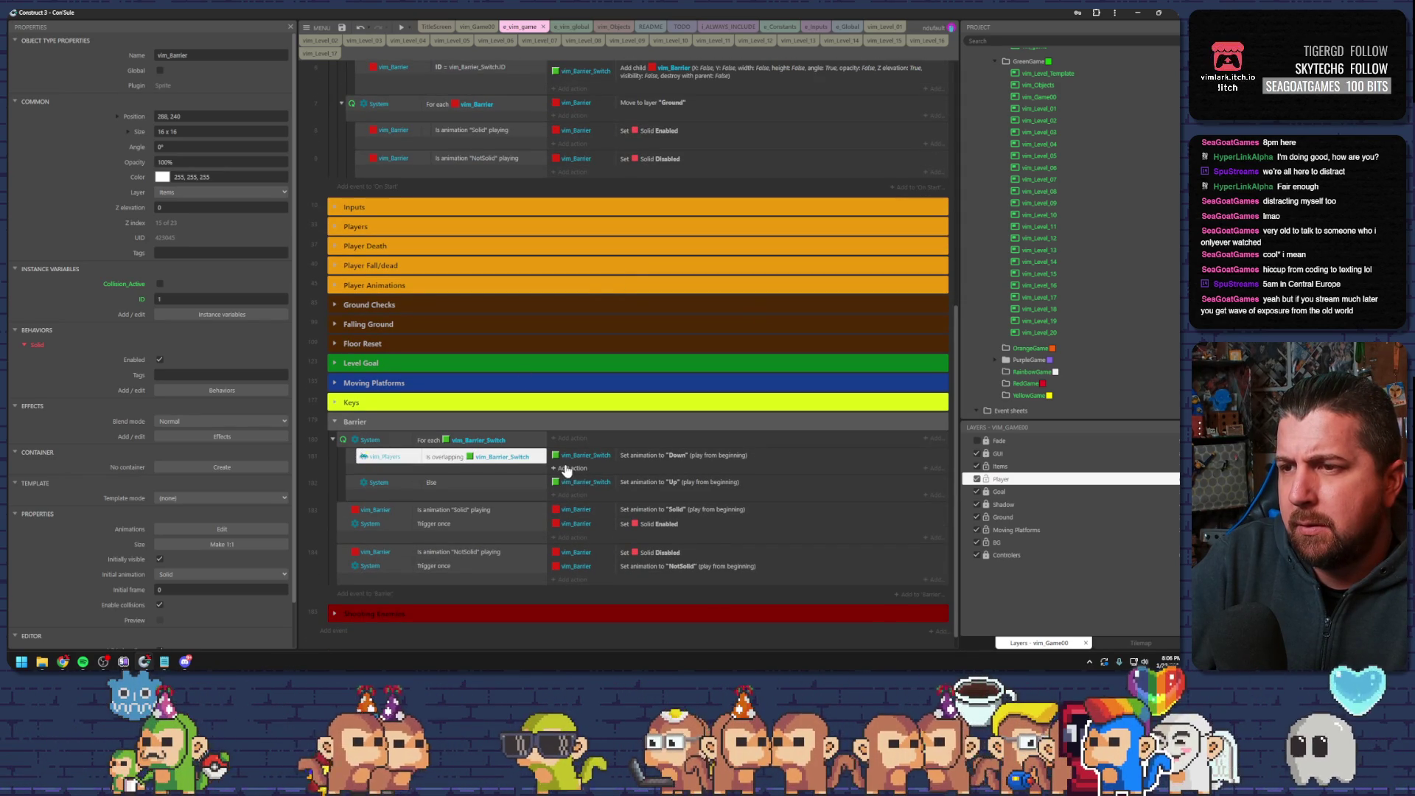
{"action": "scroll", "coordinate": [1065, 210], "scroll_direction": "up", "scroll_amount": 3}
{"action": "scroll", "coordinate": [1065, 208], "scroll_direction": "down", "scroll_amount": 15}
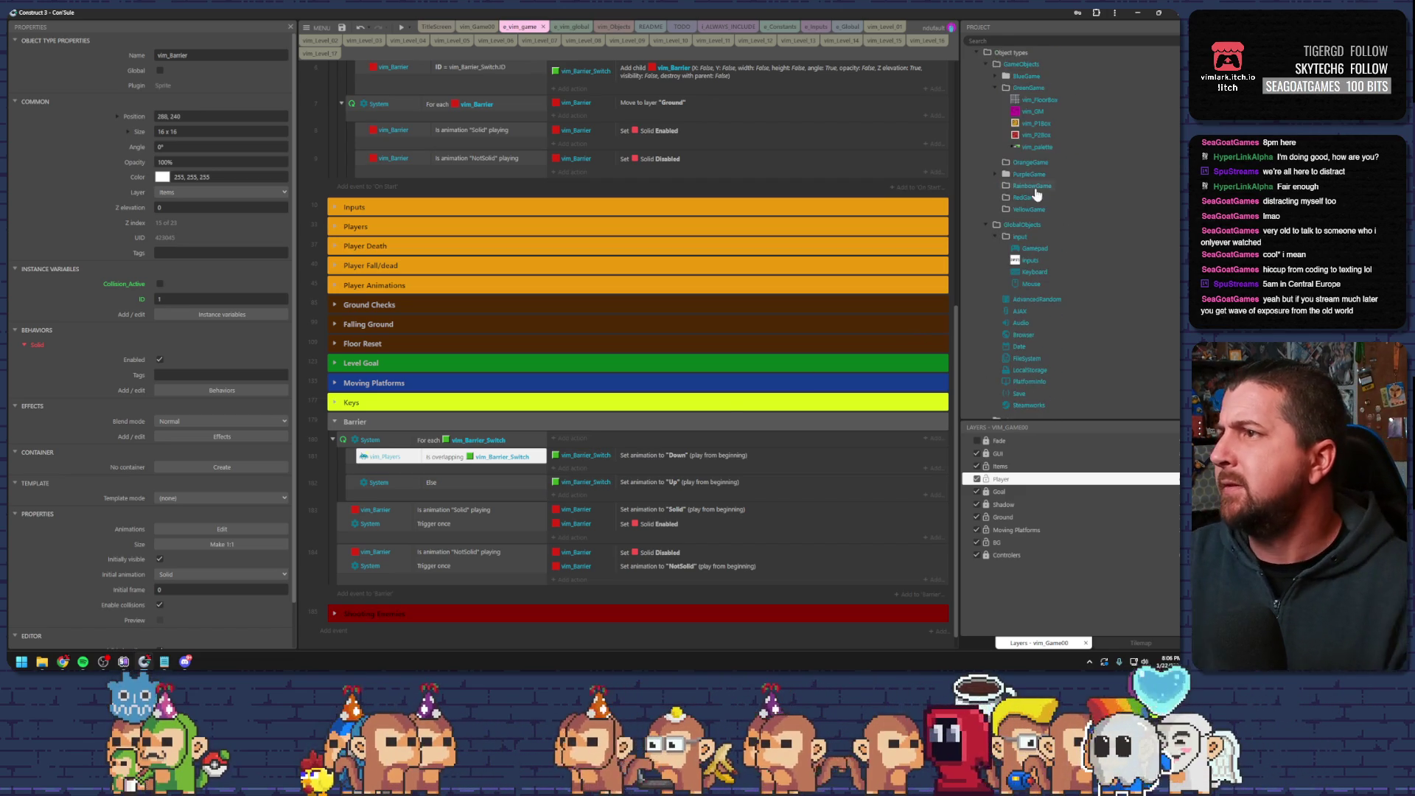
{"action": "scroll", "coordinate": [1024, 144], "scroll_direction": "down", "scroll_amount": 3}
{"action": "double_click", "coordinate": [1020, 140]}
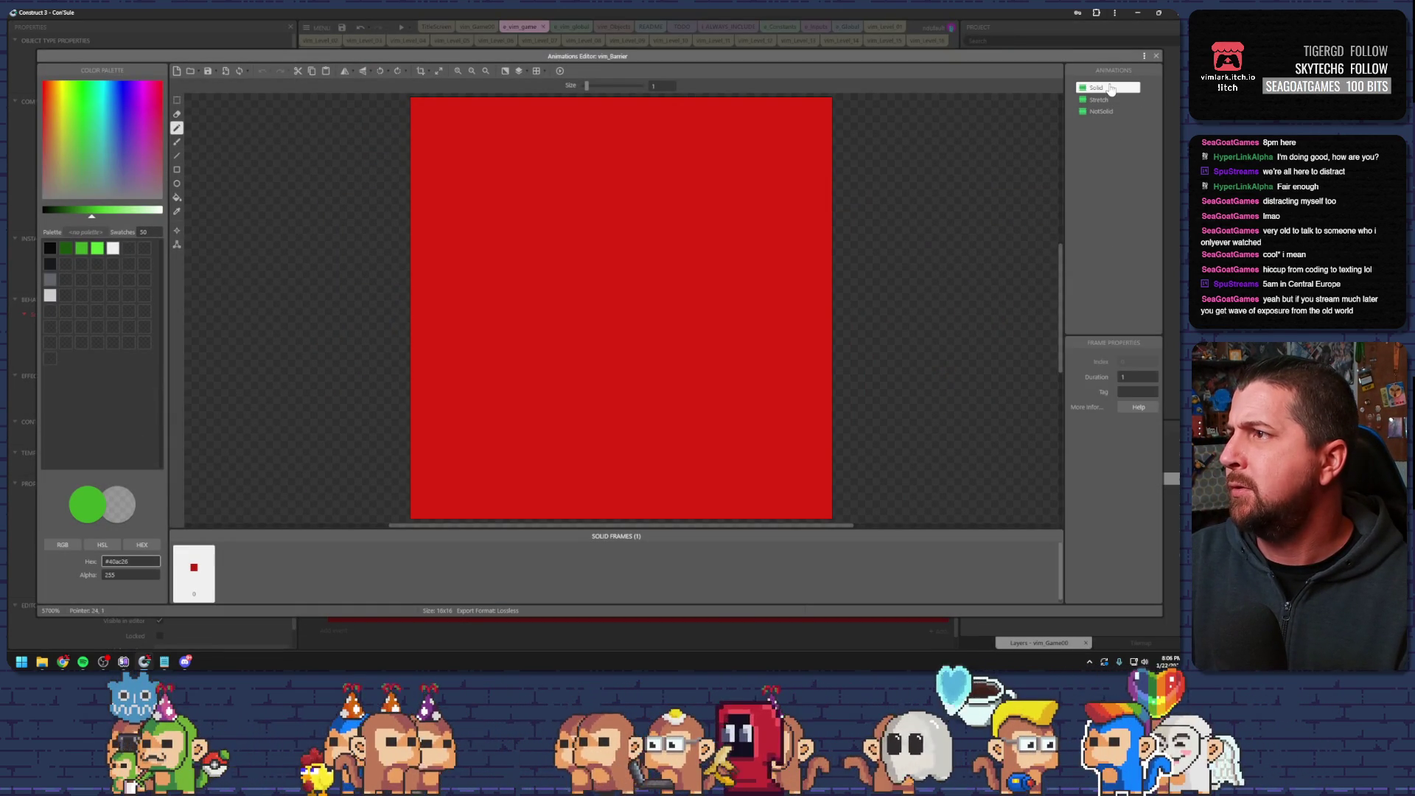
- Add a new vim_Barrier animation and flood-fill its frame with blue
{"action": "right_click", "coordinate": [1095, 201]}
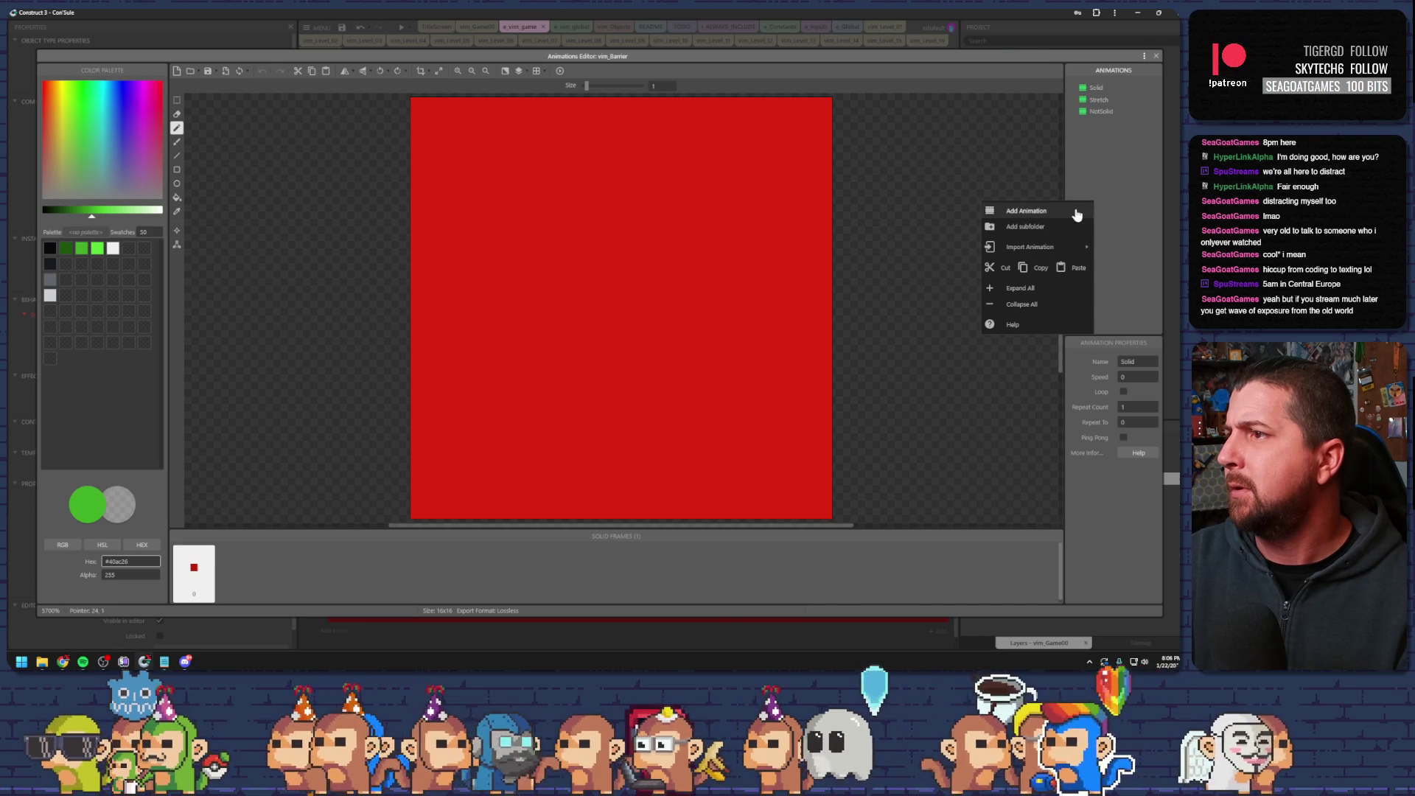
{"action": "left_click", "coordinate": [1077, 212]}
{"action": "right_click", "coordinate": [1080, 103]}
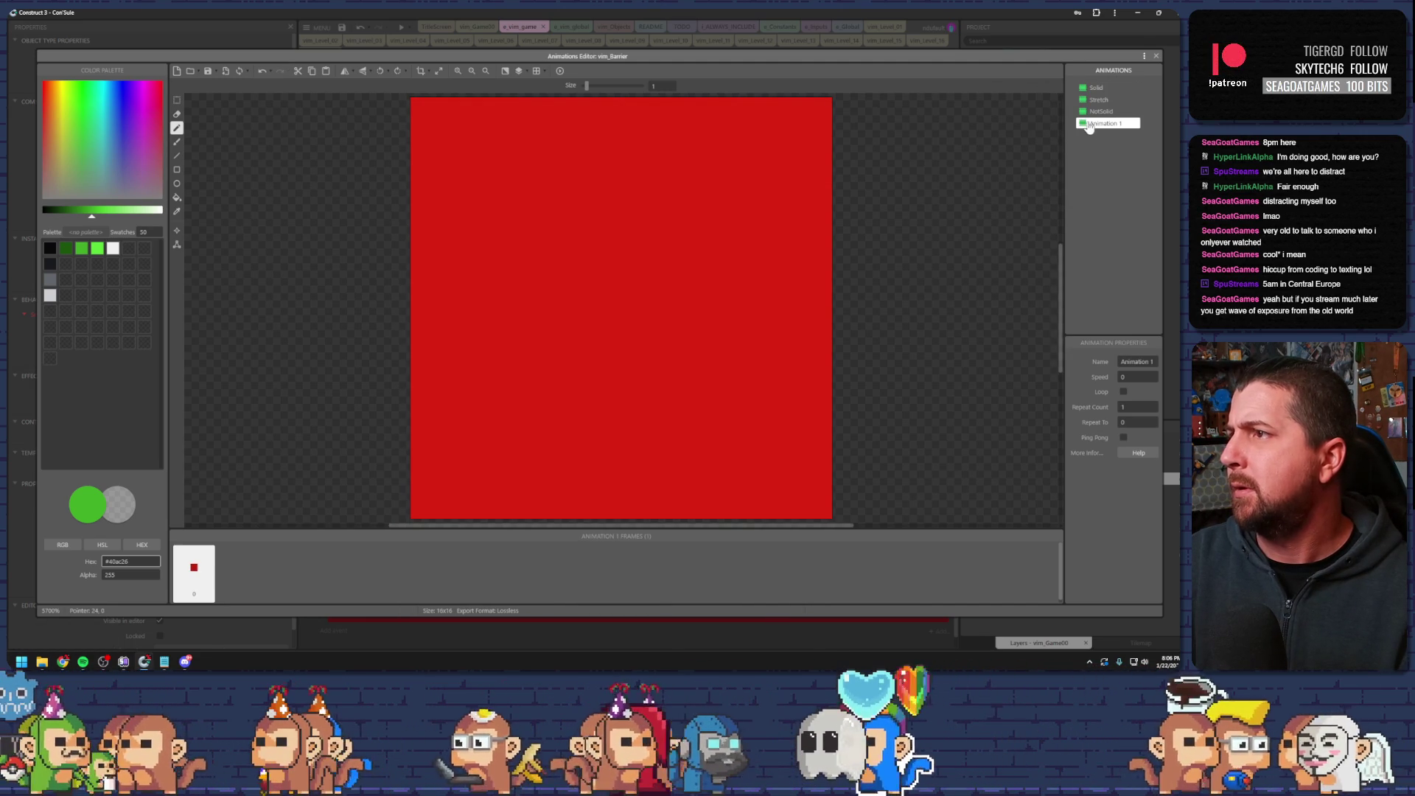
{"action": "left_click", "coordinate": [424, 319]}
{"action": "left_click", "coordinate": [116, 112]}
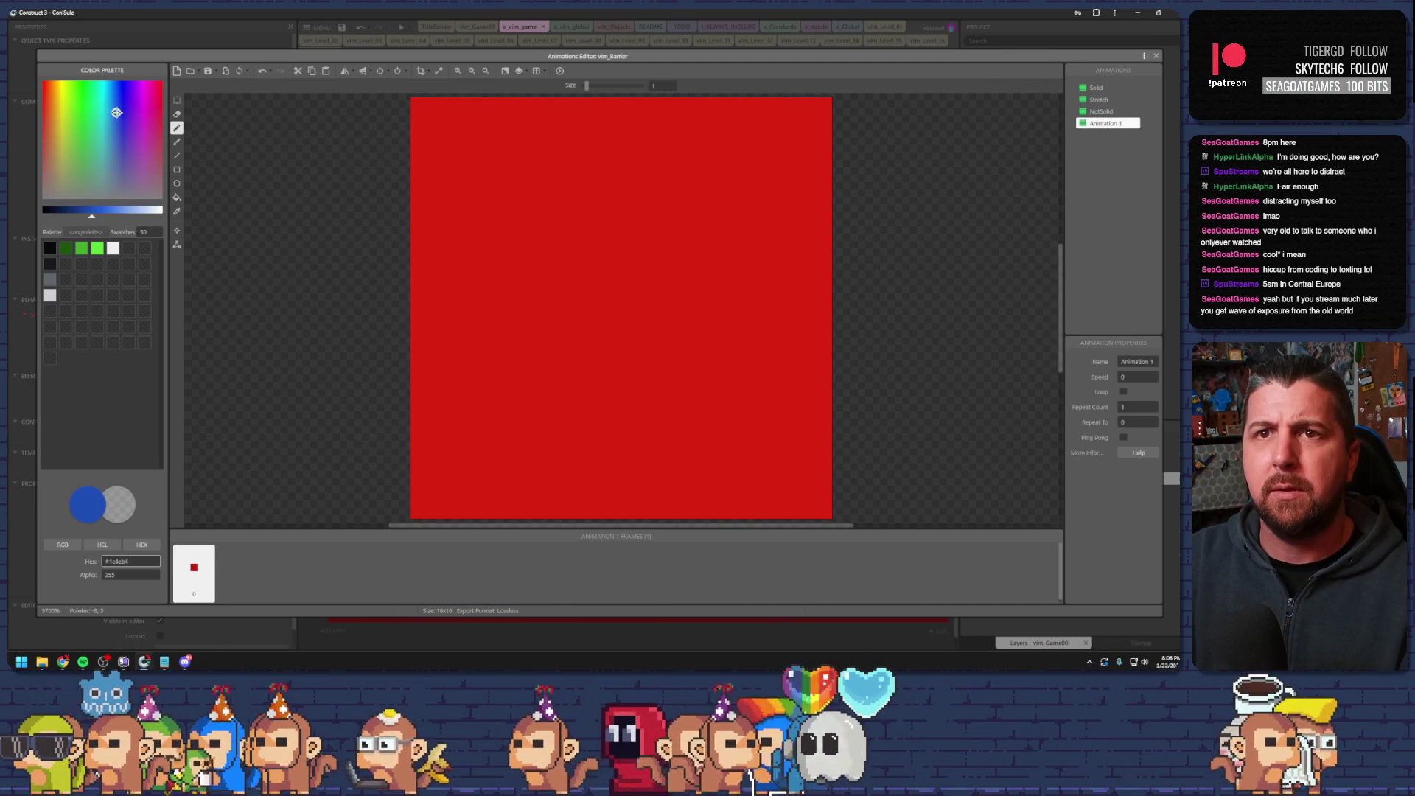
{"action": "left_click", "coordinate": [176, 197]}
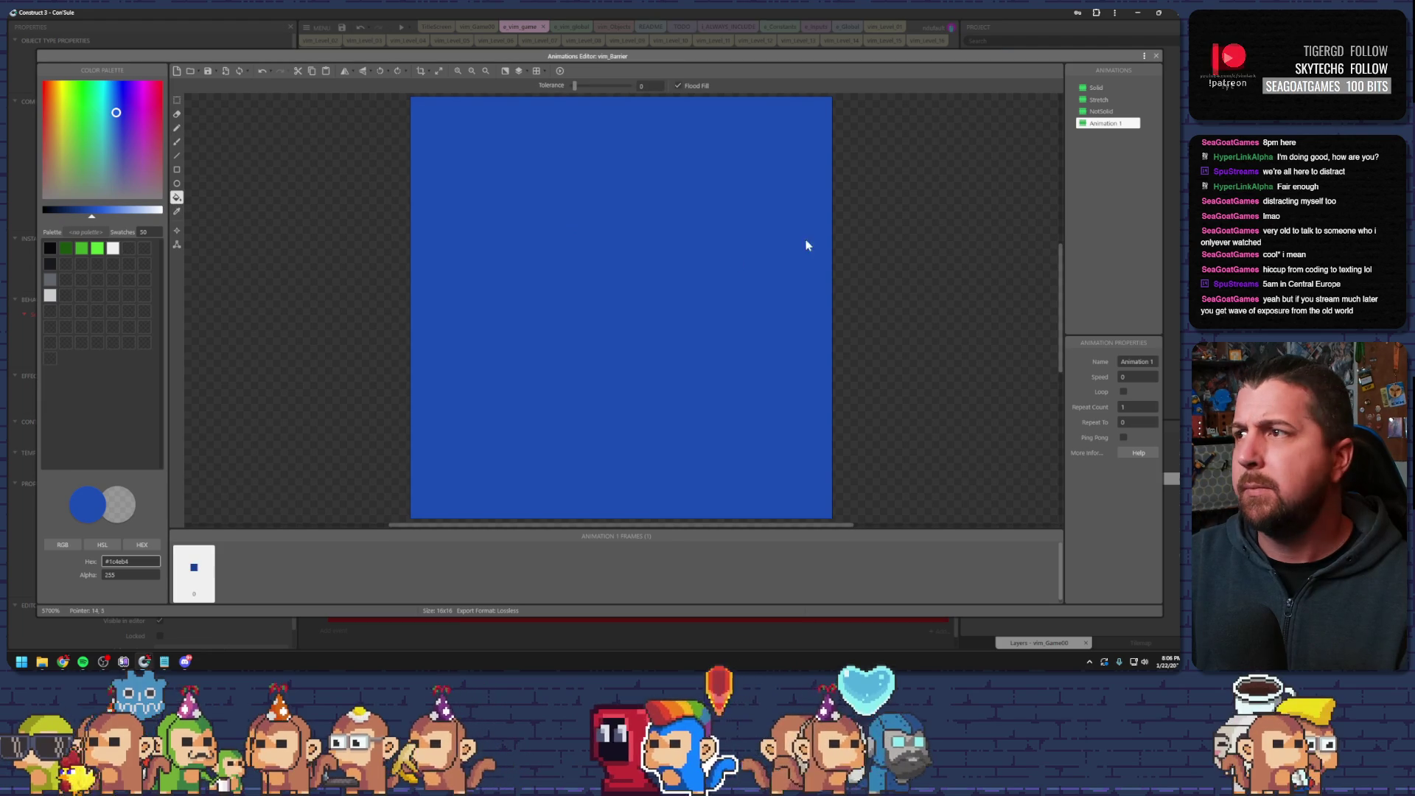
- Name the new animation 'test' and close the Animations Editor
{"action": "right_click", "coordinate": [1119, 123]}
{"action": "left_click", "coordinate": [1120, 123]}
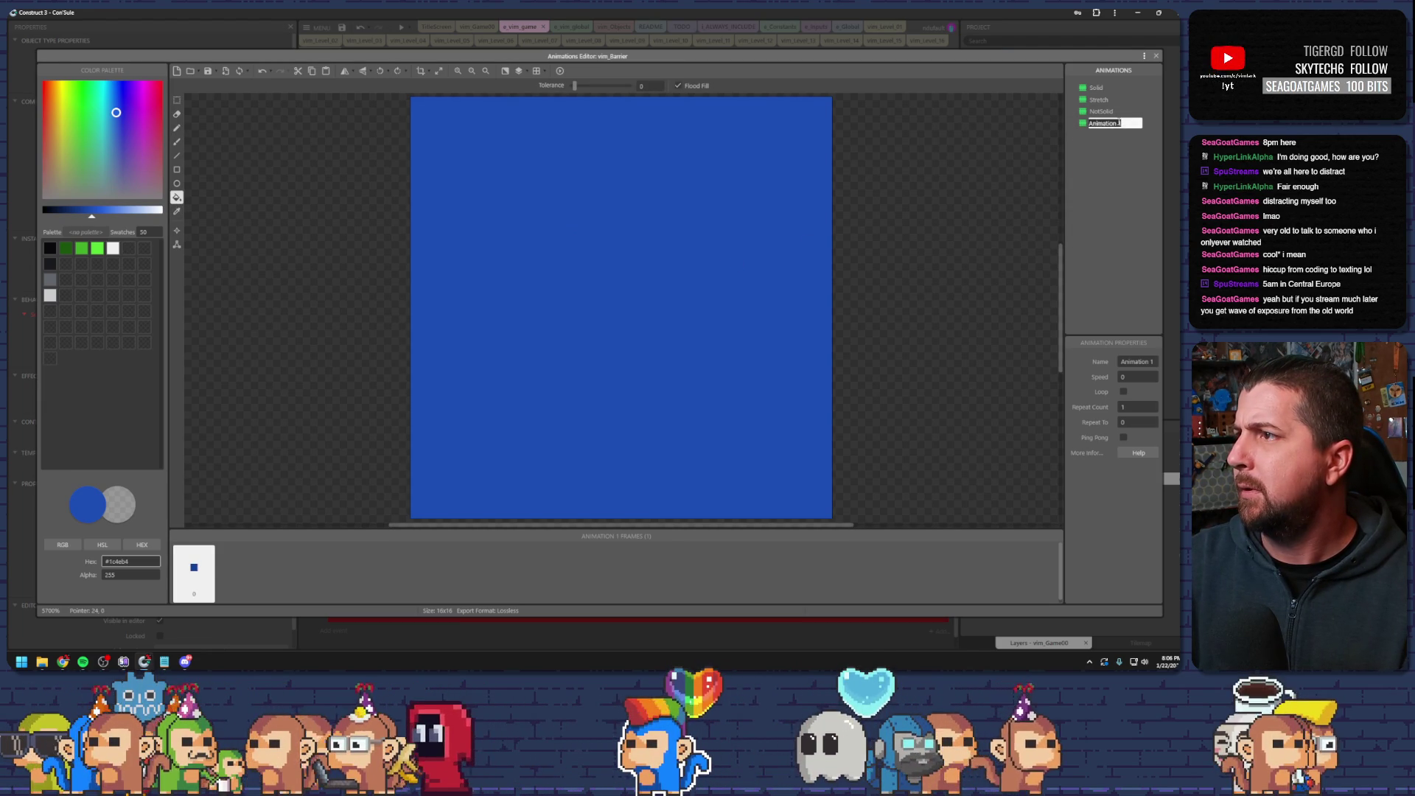
{"action": "type", "text": "test"}
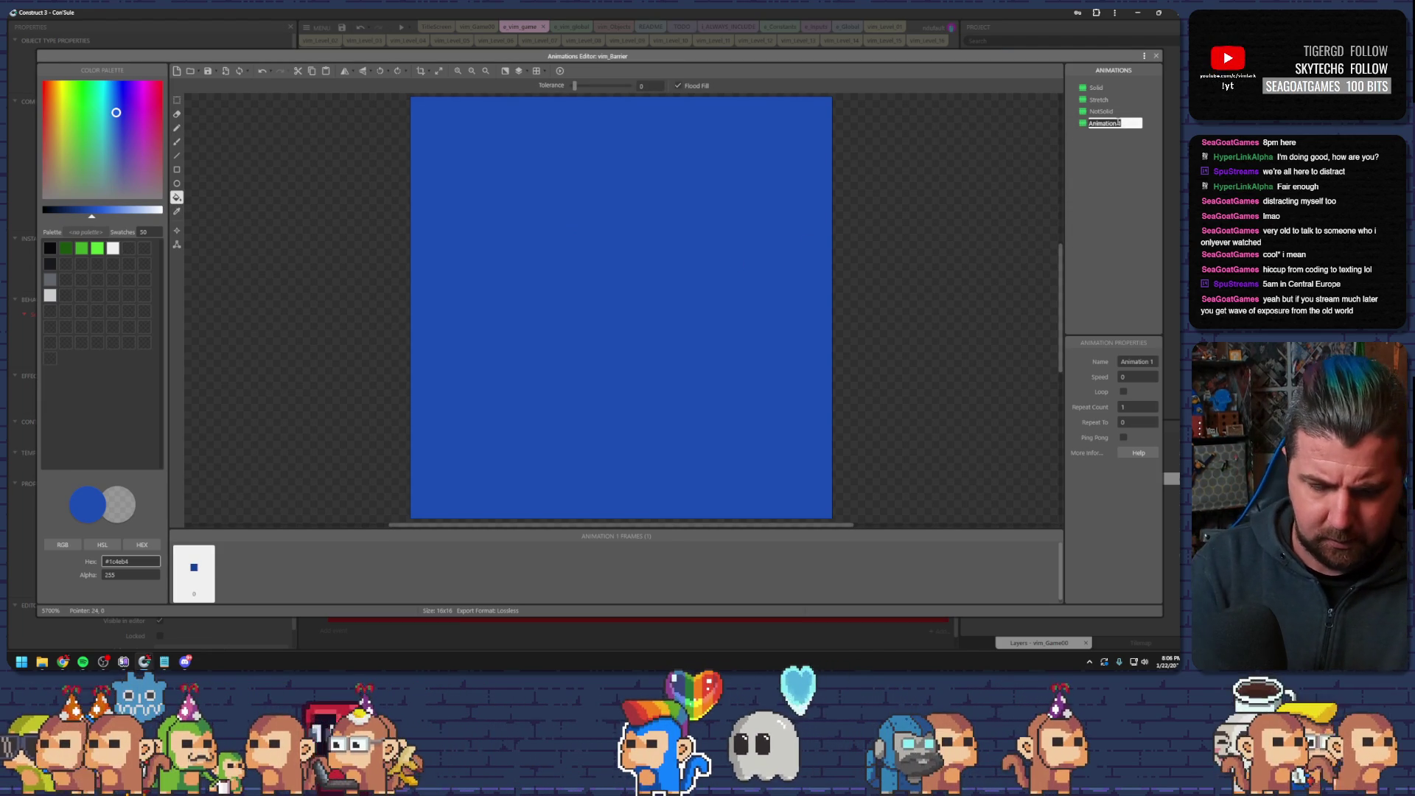
{"action": "left_click", "coordinate": [1155, 55]}
{"action": "scroll", "coordinate": [538, 410], "scroll_direction": "down", "scroll_amount": 1}
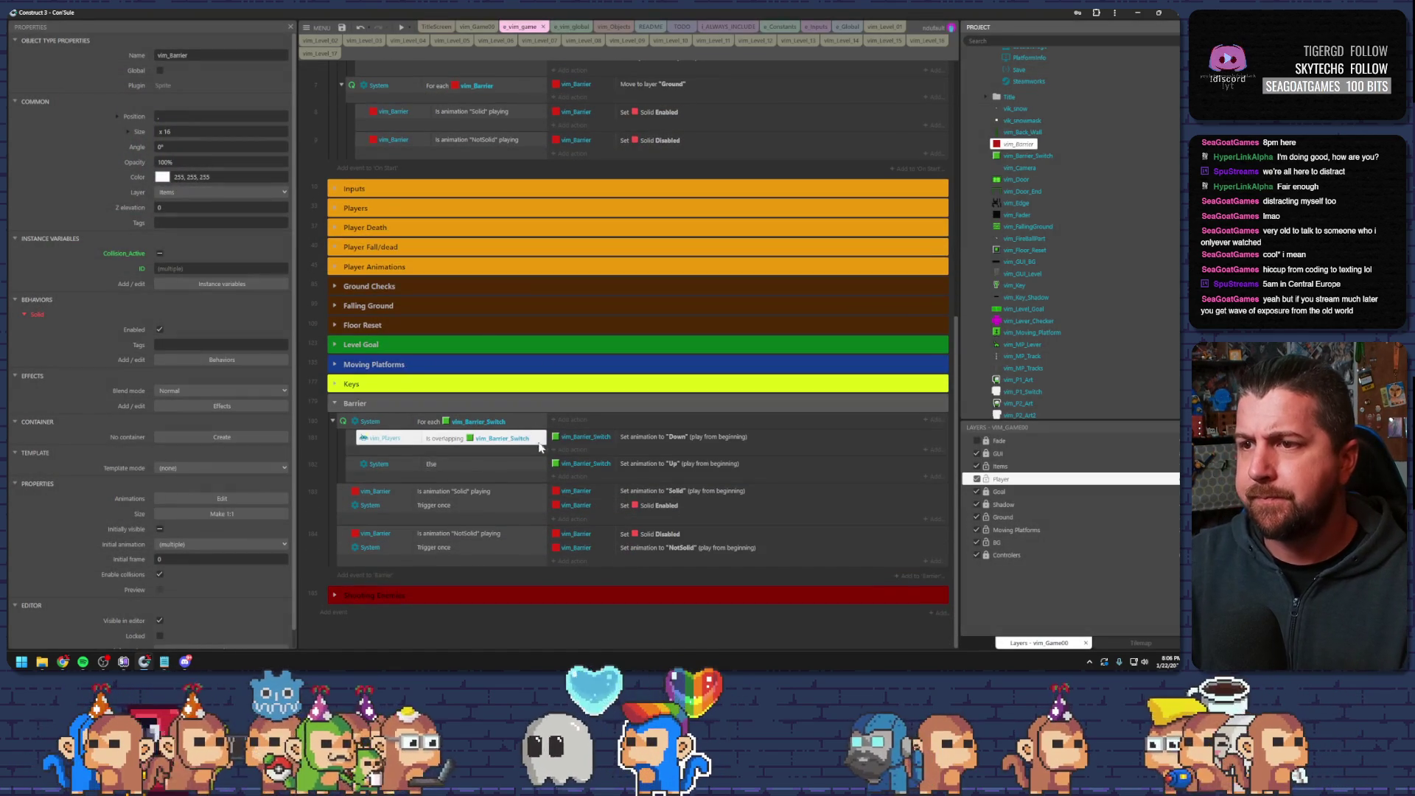
- Add a vim_Barrier Set animation to 'test' action to the overlap event and preview the game
{"action": "left_click", "coordinate": [571, 451]}
{"action": "double_click", "coordinate": [696, 308]}
{"action": "scroll", "coordinate": [622, 339], "scroll_direction": "down", "scroll_amount": 3}
{"action": "scroll", "coordinate": [625, 345], "scroll_direction": "down", "scroll_amount": 3}
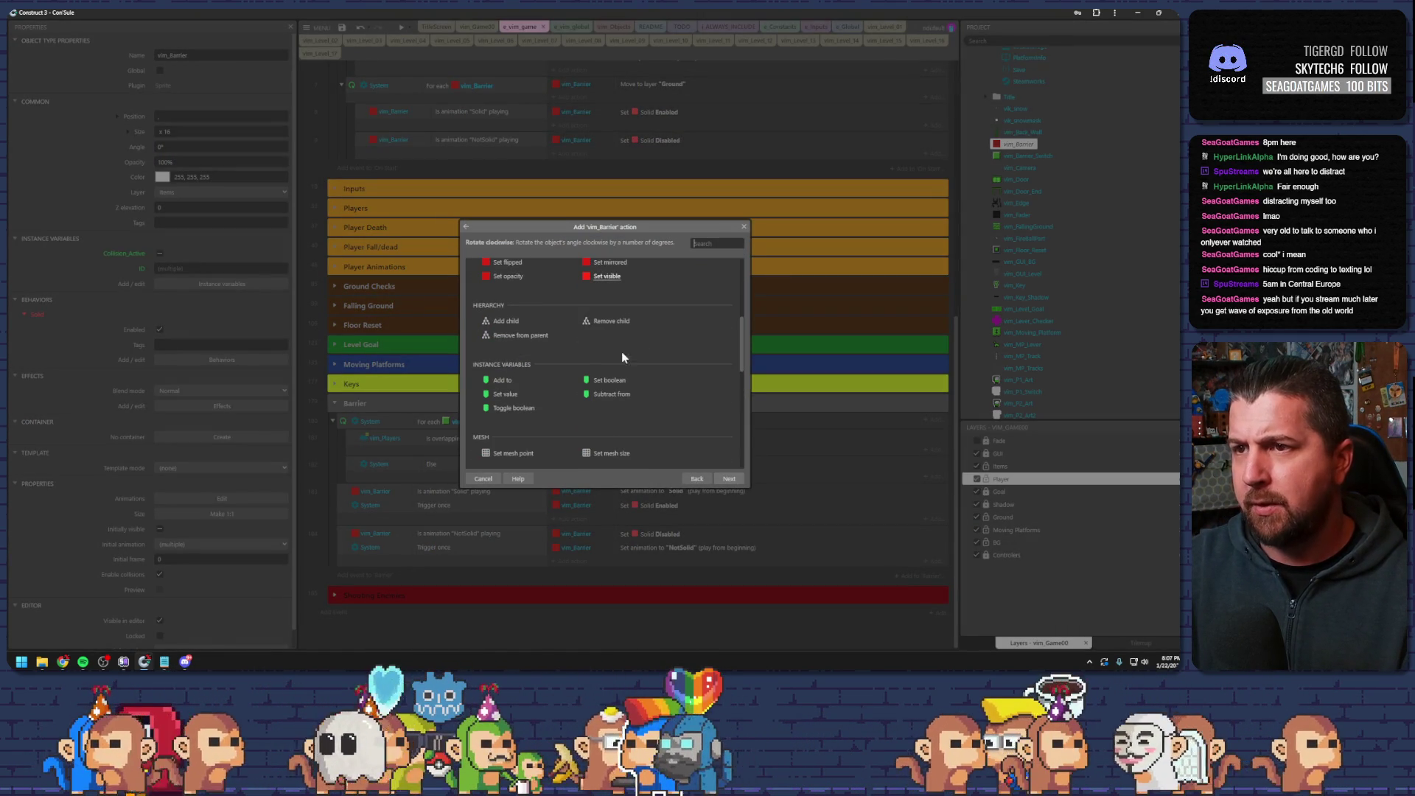
{"action": "scroll", "coordinate": [579, 391], "scroll_direction": "up", "scroll_amount": 6}
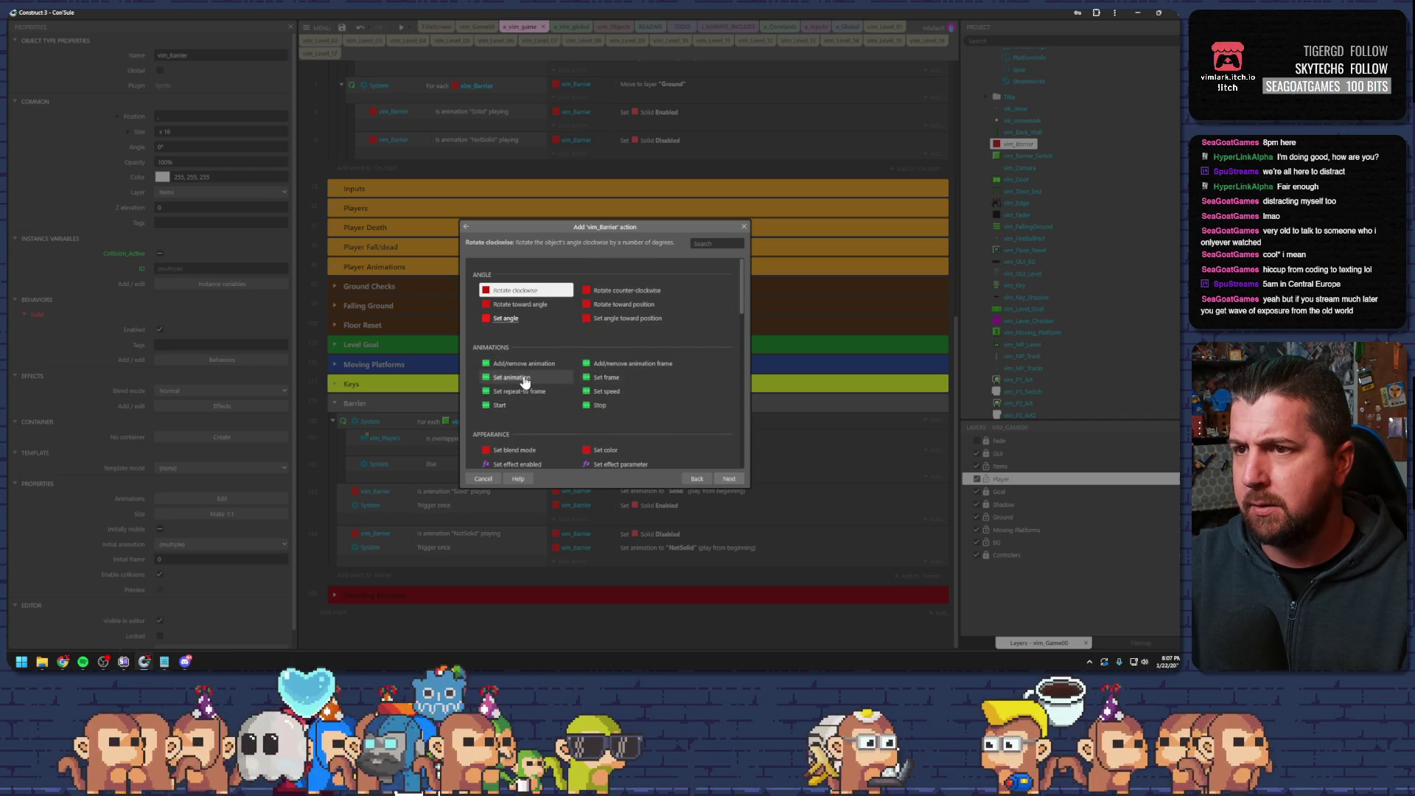
{"action": "double_click", "coordinate": [524, 379]}
{"action": "type", "text": "\"test\""}
{"action": "key", "text": "Return"}
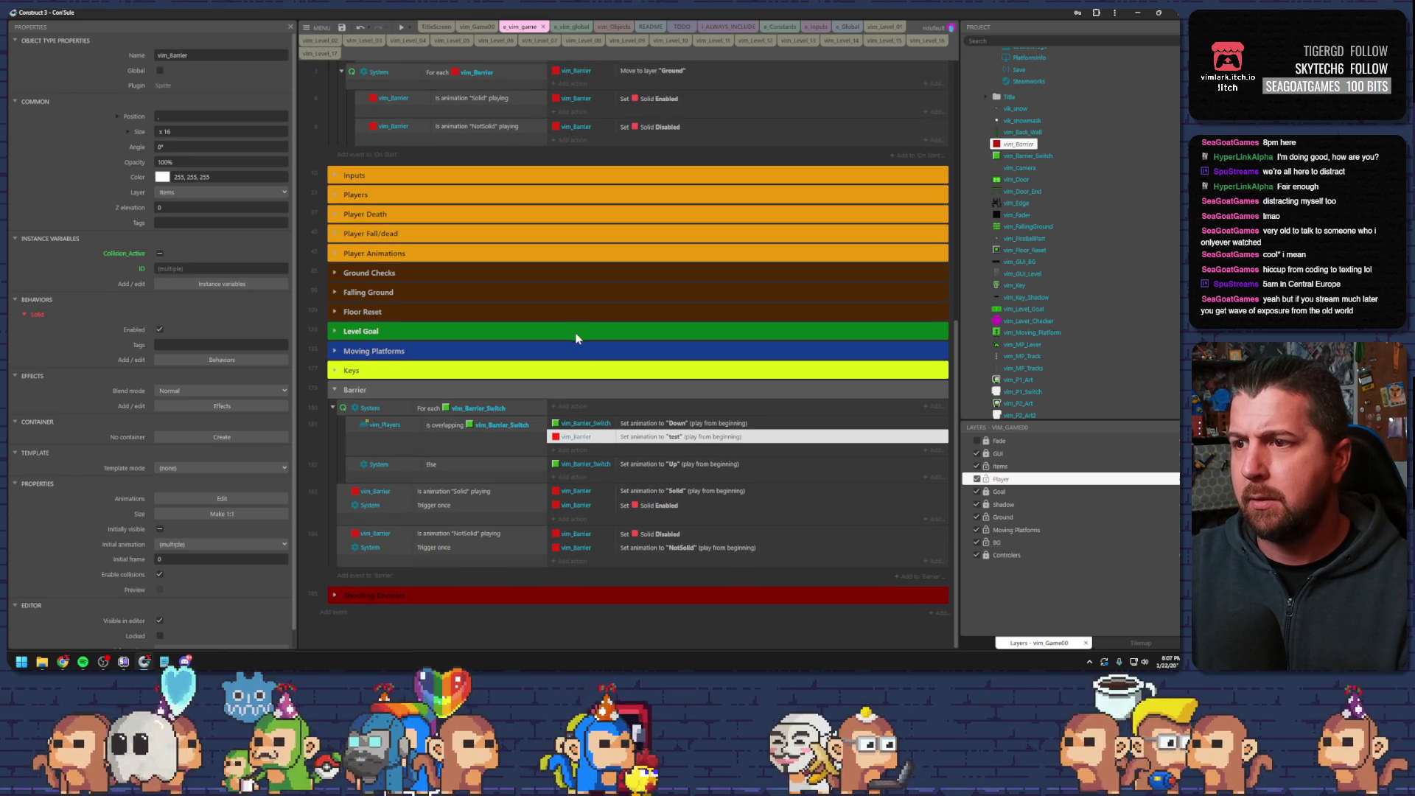
{"action": "left_click", "coordinate": [400, 28]}
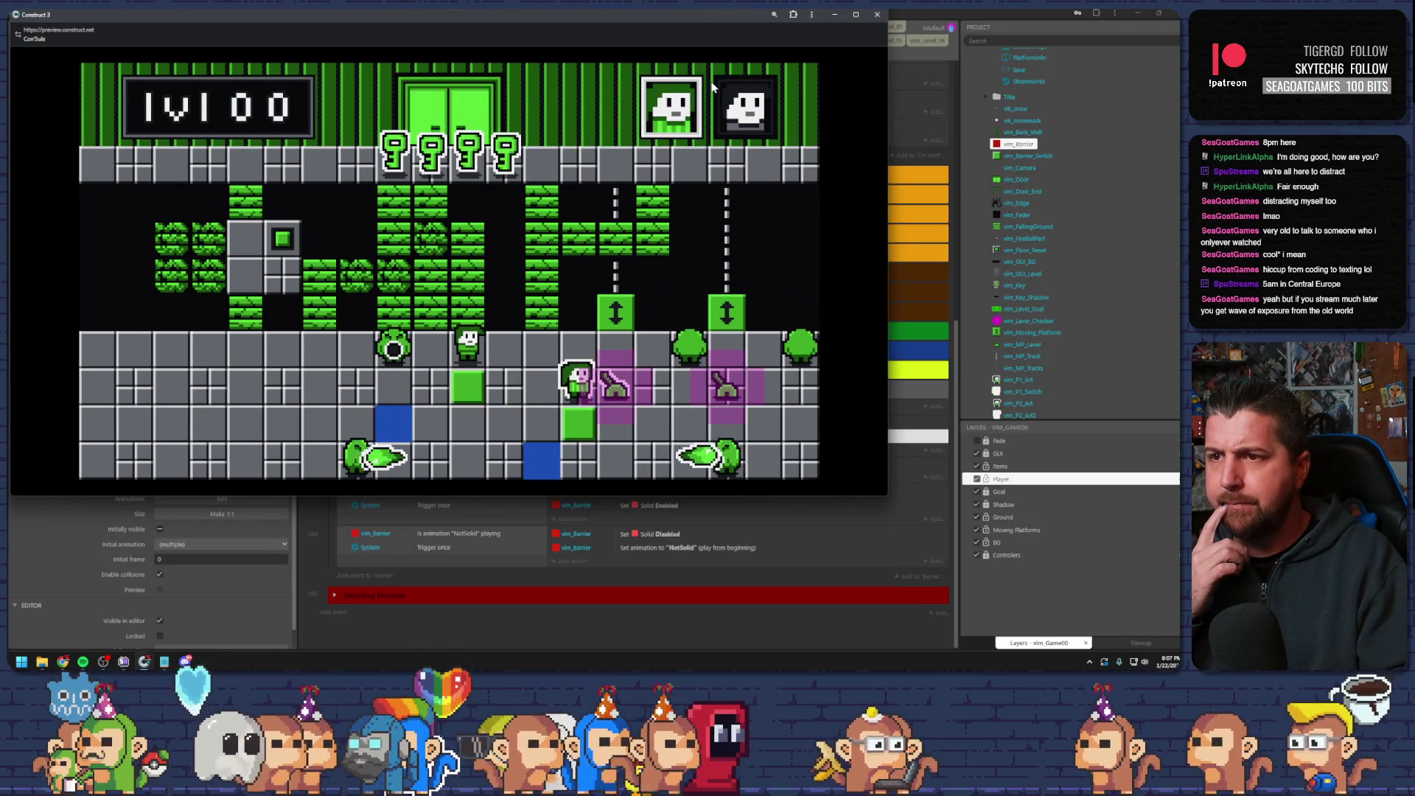
- Move the player one tile left in the running preview, then close the preview window
{"action": "key", "text": "Left"}
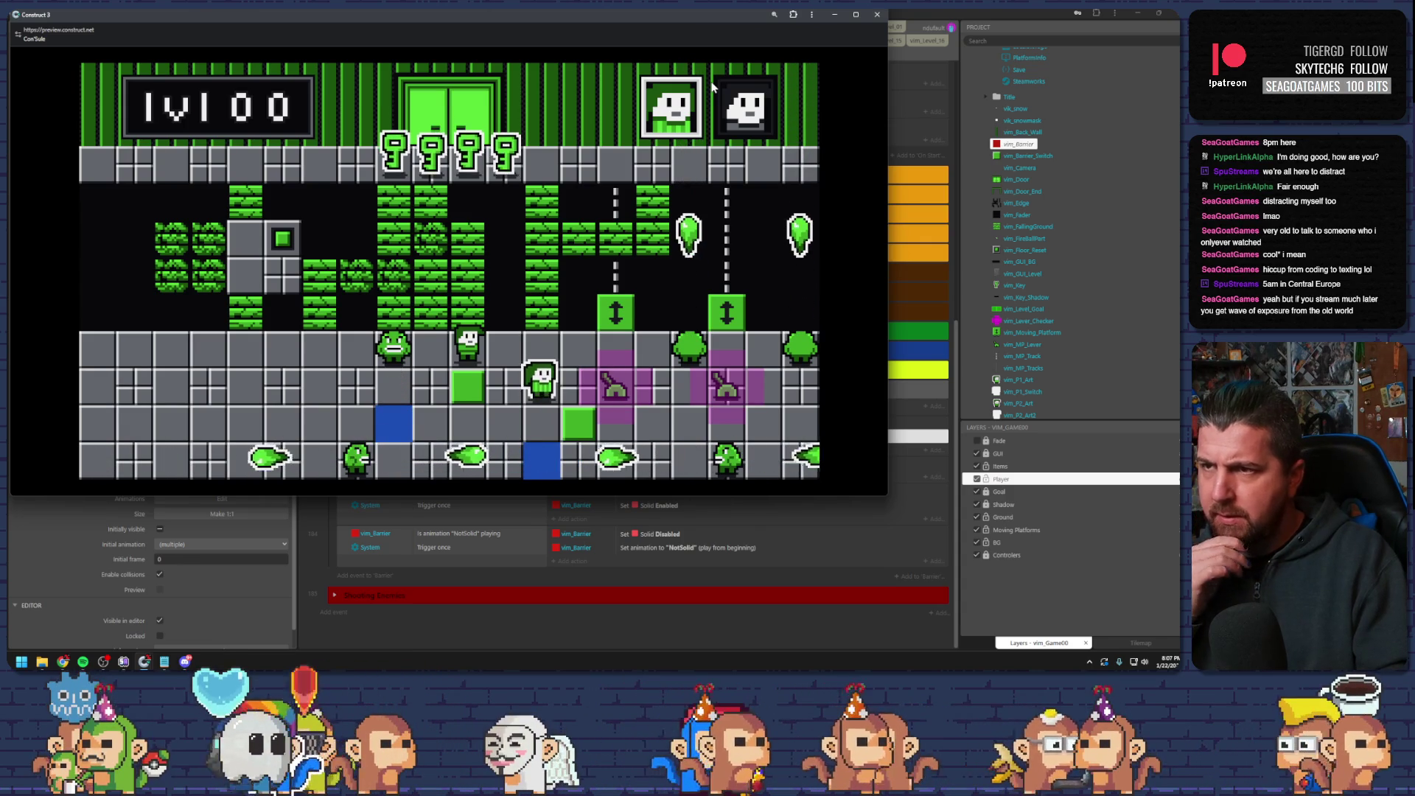
{"action": "left_click", "coordinate": [877, 14]}
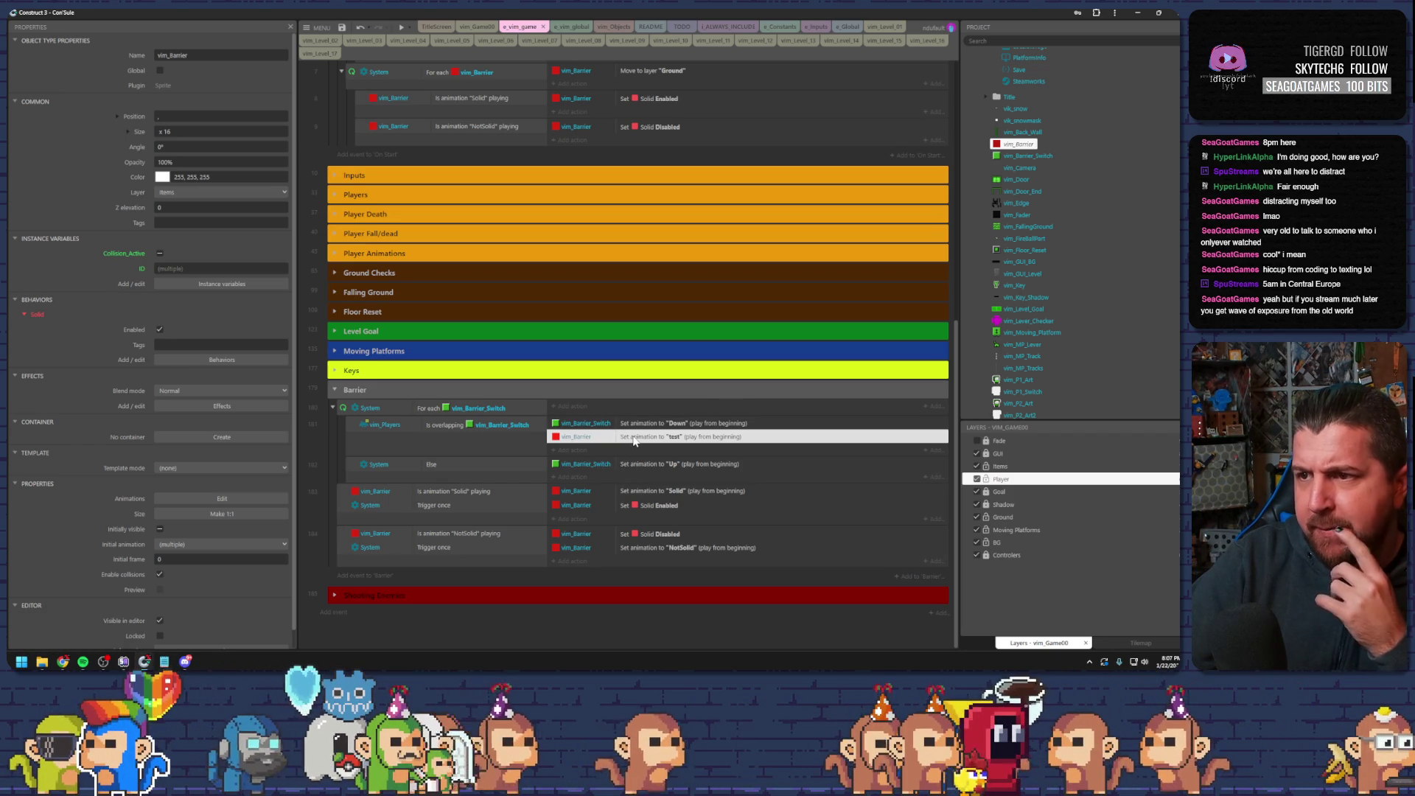
- Dismiss the calendar flyout and add a blank sub-event under the player-overlaps-switch event
{"action": "left_click", "coordinate": [1168, 663]}
{"action": "left_click", "coordinate": [1168, 662]}
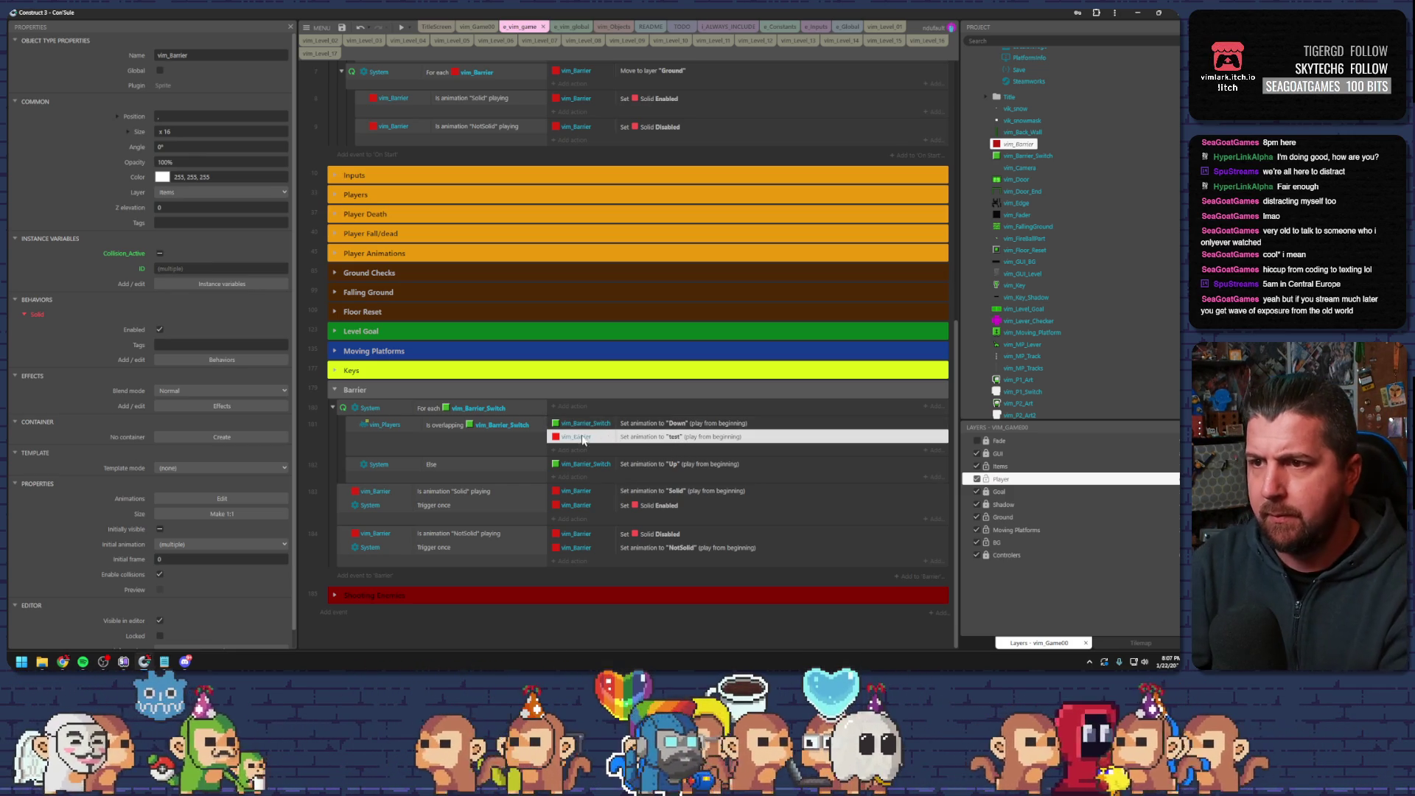
{"action": "left_click", "coordinate": [440, 493]}
{"action": "left_click", "coordinate": [371, 429]}
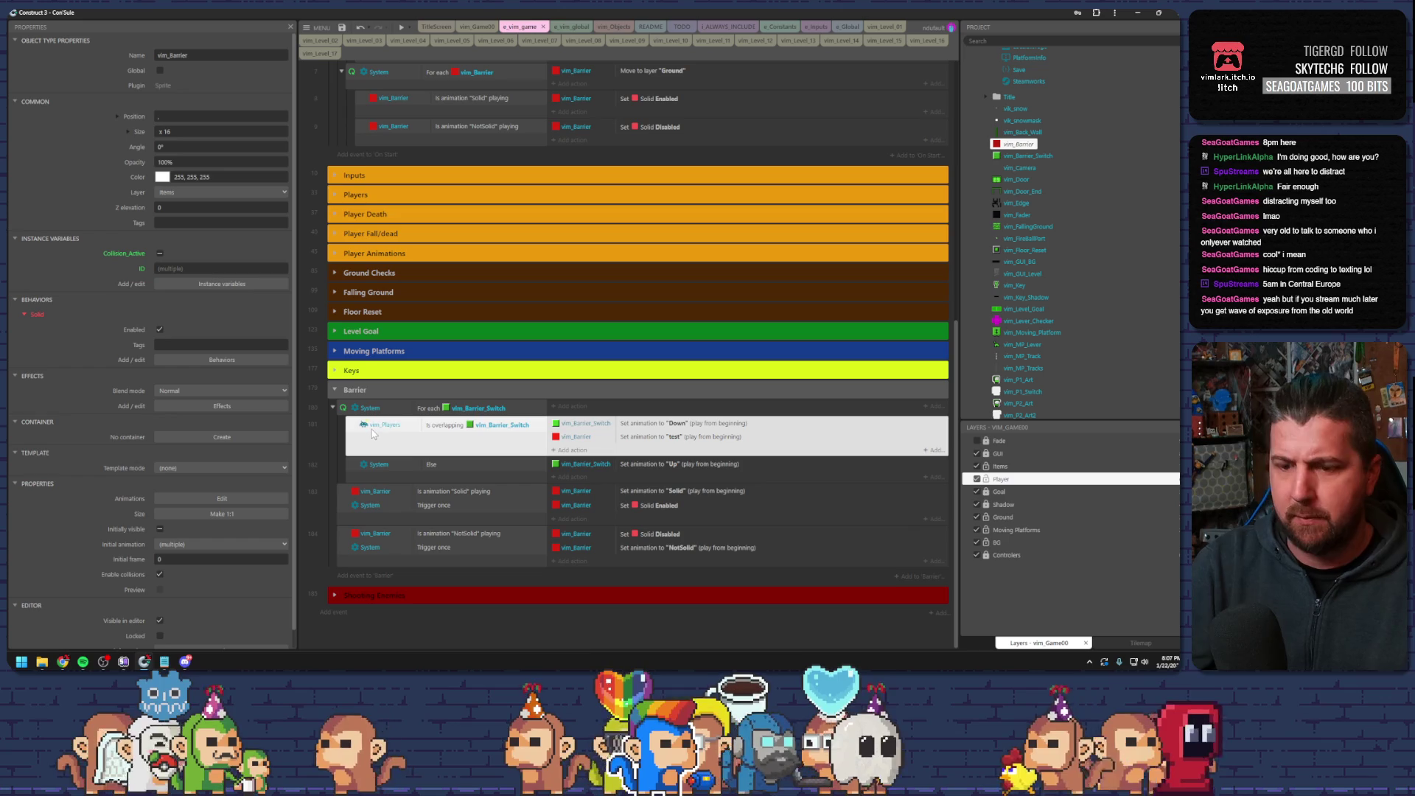
{"action": "key", "text": "b"}
- Give the sub-event the condition vim_Barrier ID = vim_Barrier_Switch.UID and move the Set animation 'test' action into it
{"action": "key", "text": "c"}
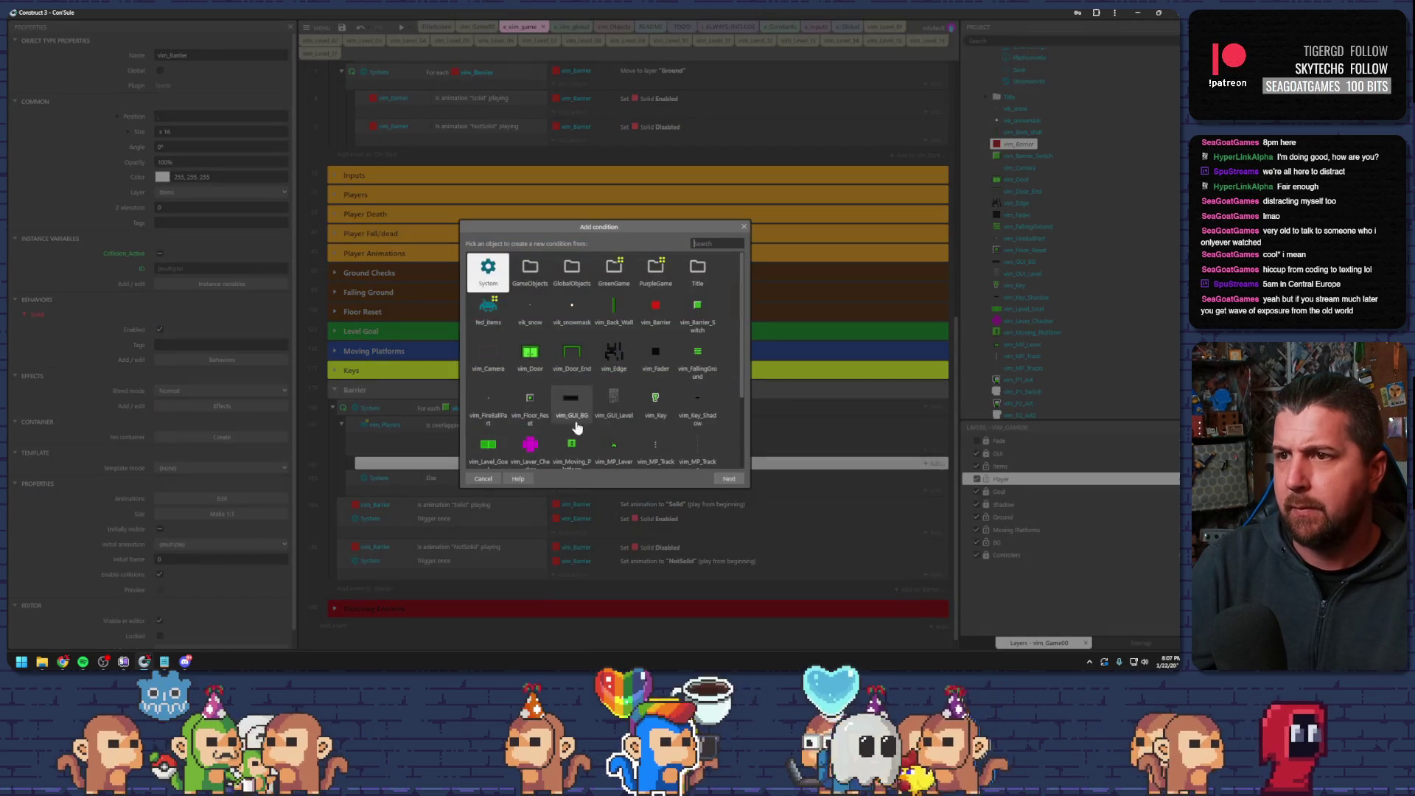
{"action": "double_click", "coordinate": [654, 306]}
{"action": "scroll", "coordinate": [591, 387], "scroll_direction": "down", "scroll_amount": 5}
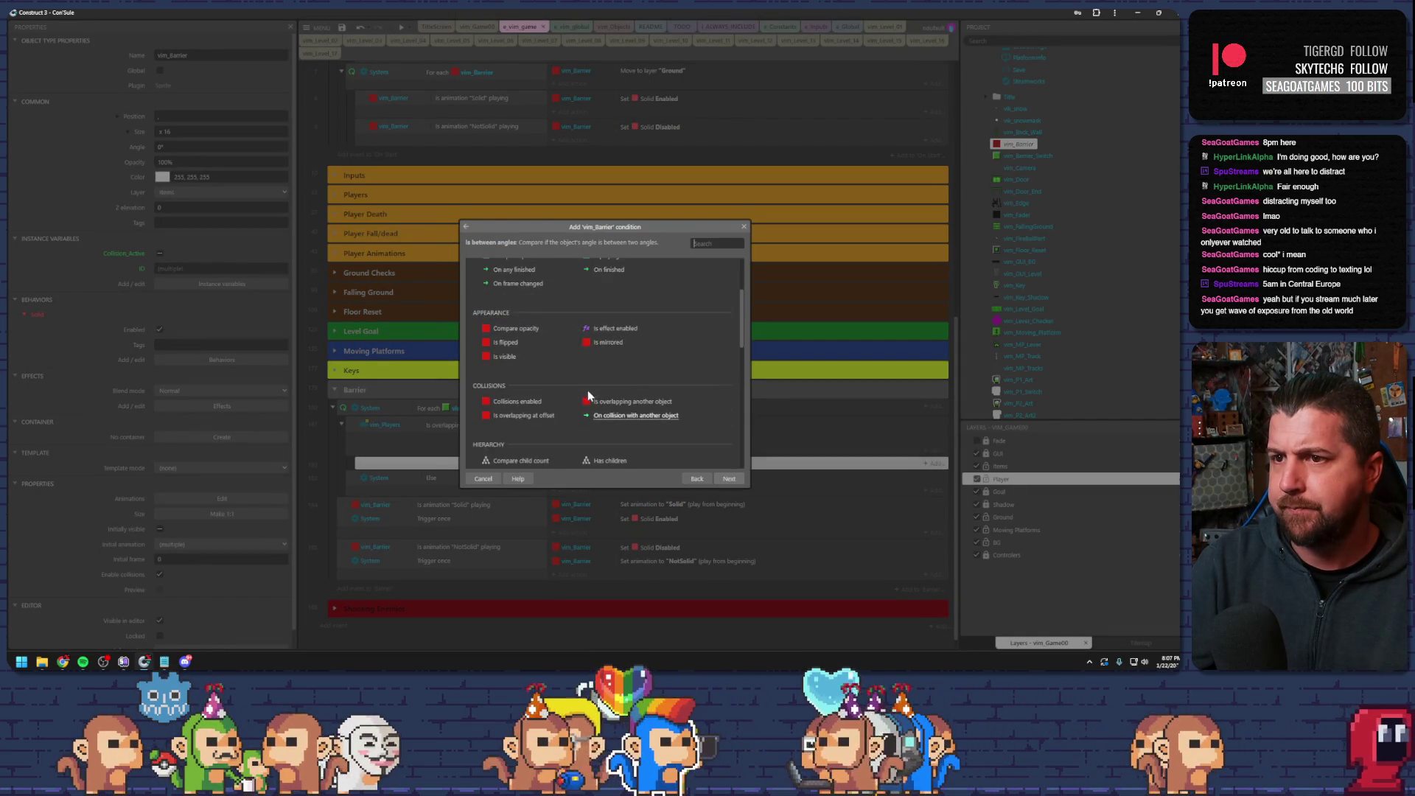
{"action": "double_click", "coordinate": [529, 438]}
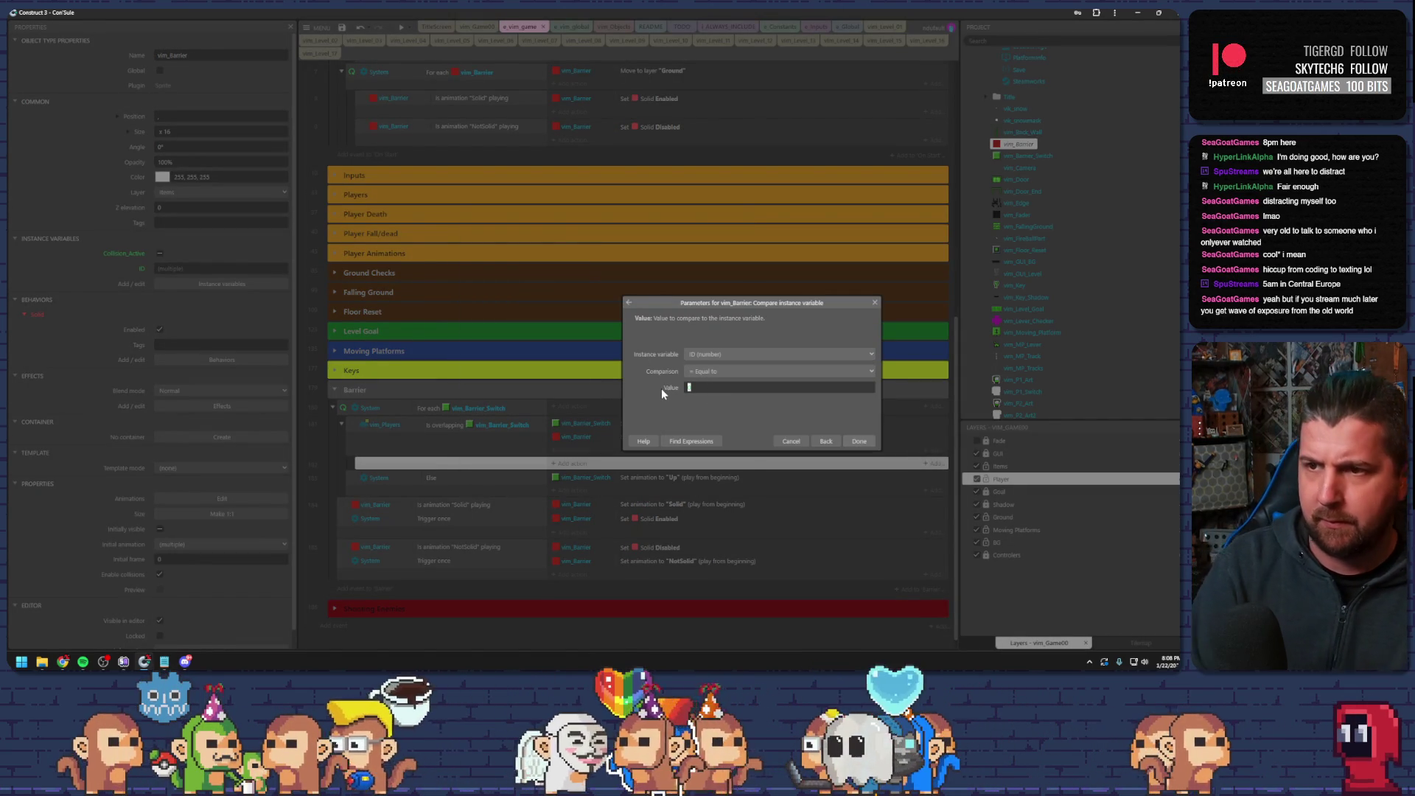
{"action": "type", "text": "vim"}
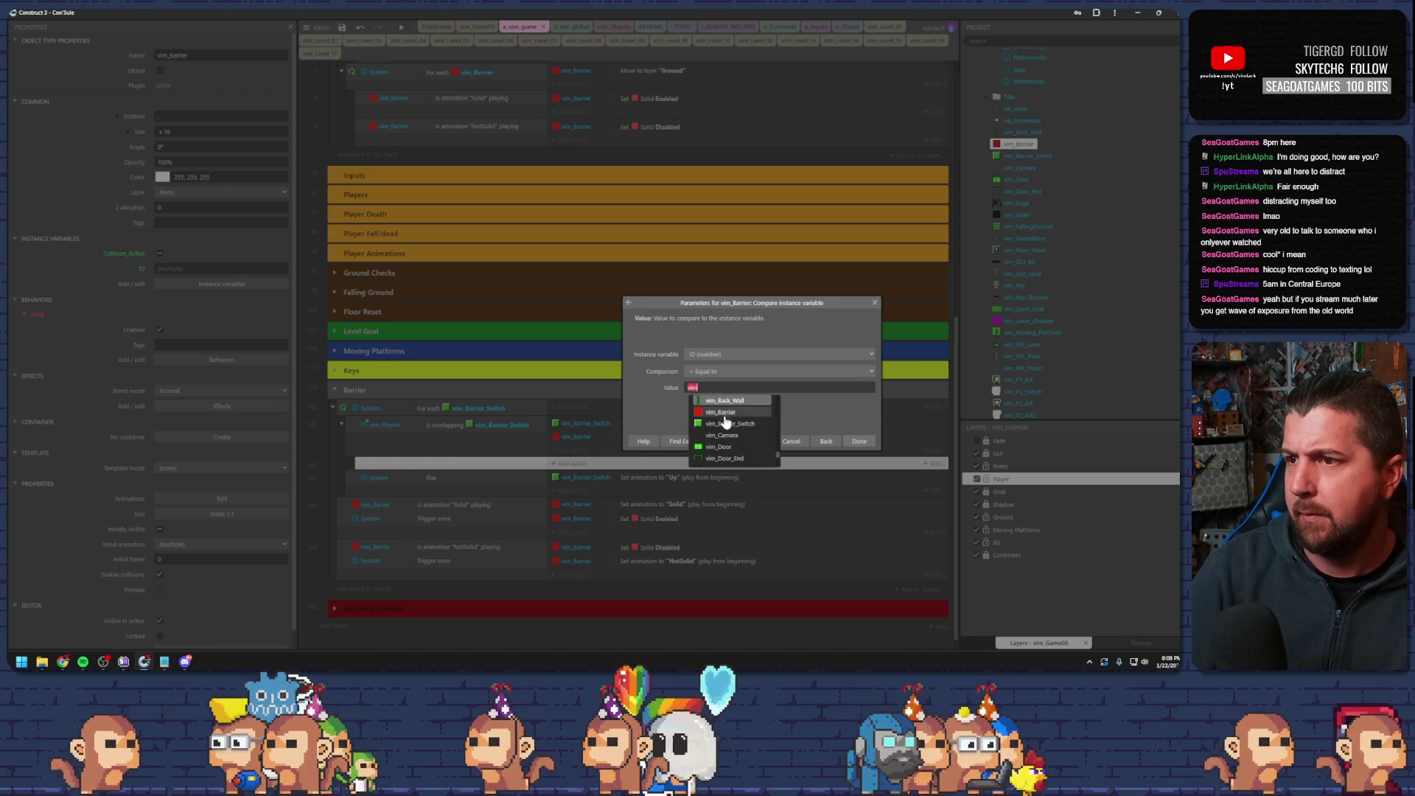
{"action": "left_click", "coordinate": [725, 423]}
{"action": "type", "text": ".UID"}
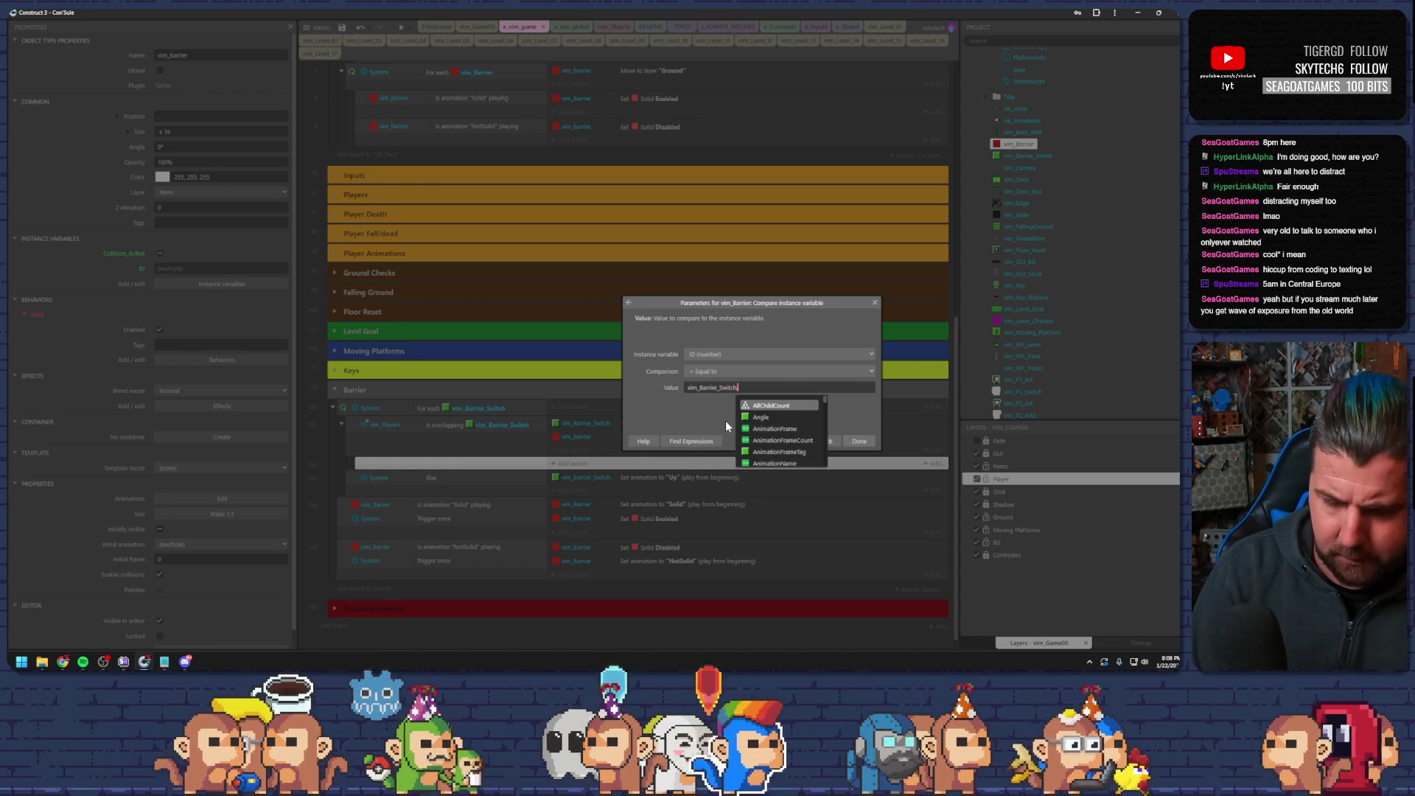
{"action": "key", "text": "Return"}
{"action": "left_click_drag", "start_coordinate": [560, 437], "coordinate": [609, 471]}
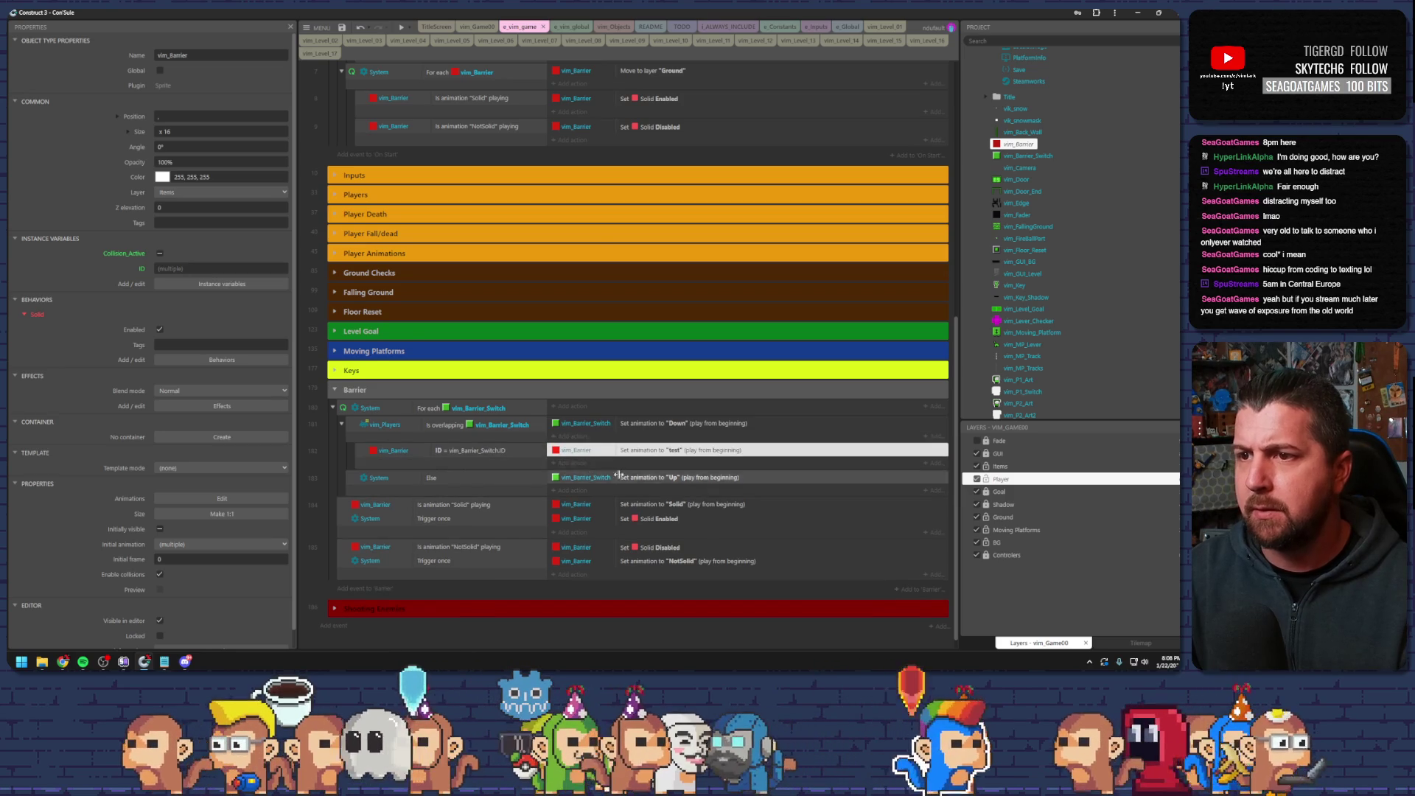
- Preview level 00, walk the player onto a switch to check the barrier turns blue, then close the preview
{"action": "left_click", "coordinate": [404, 28]}
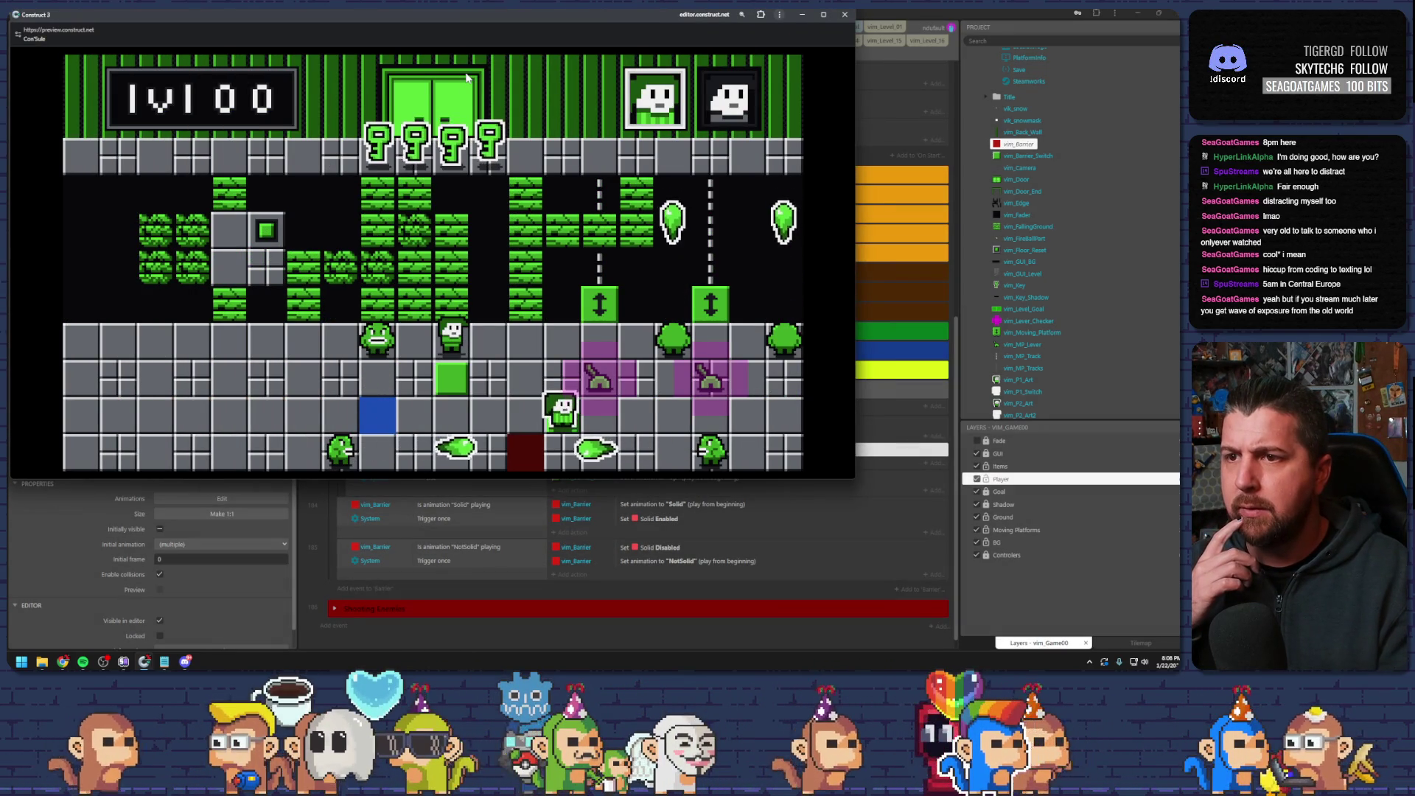
{"action": "key", "text": "h"}
{"action": "key", "text": "h"}
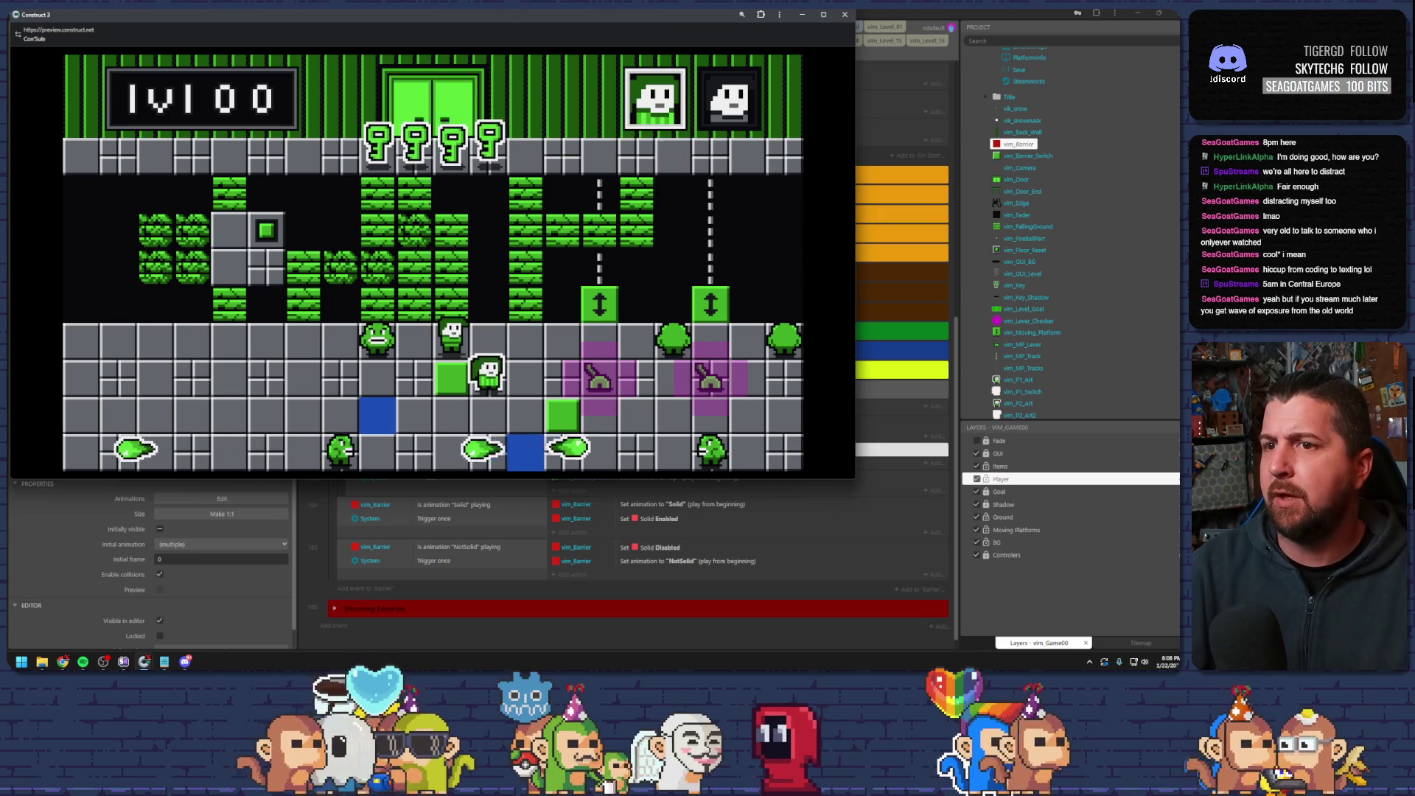
{"action": "left_click", "coordinate": [845, 14]}
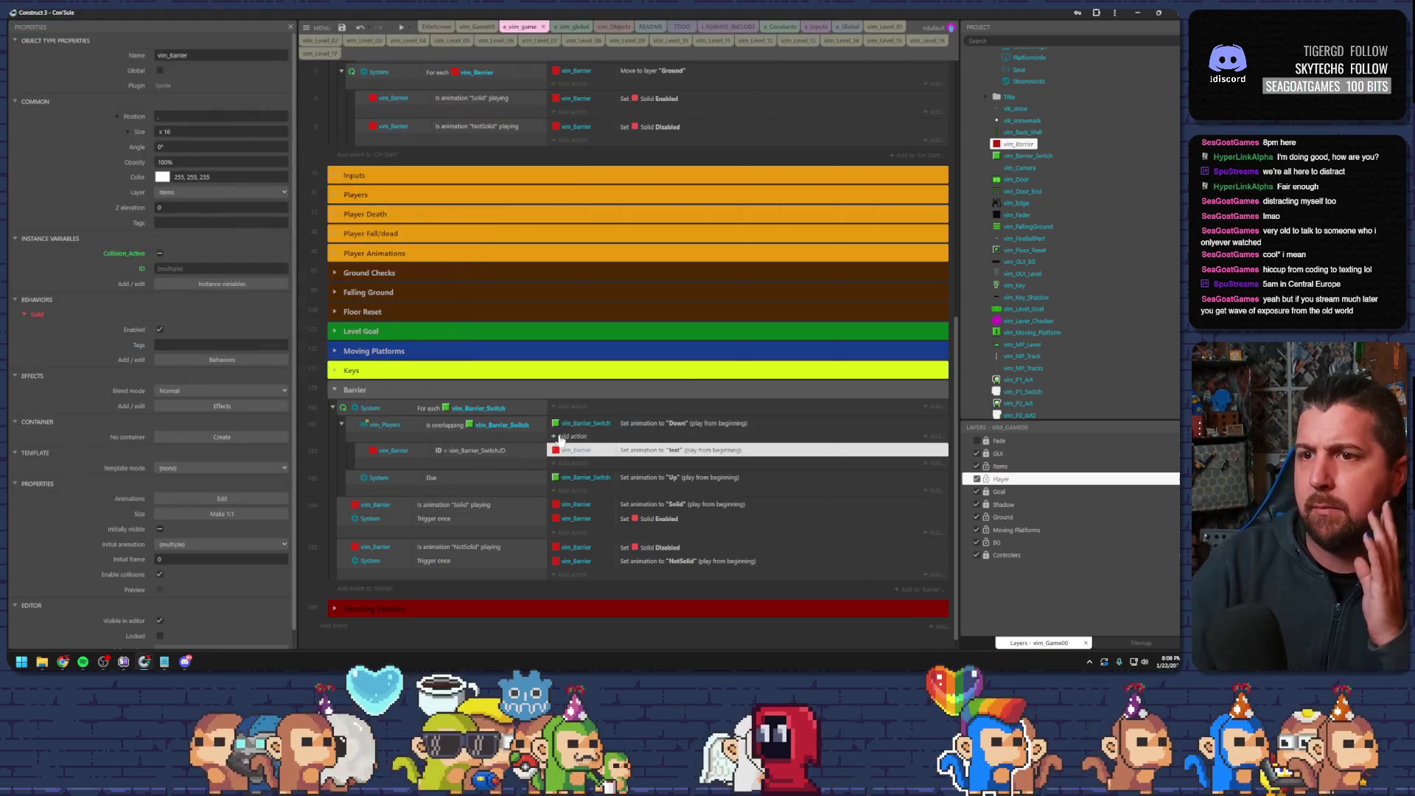
- Insert a blank sub-event beneath the vim_Barrier ID = vim_Barrier_Switch.UID event
{"action": "left_click", "coordinate": [361, 458]}
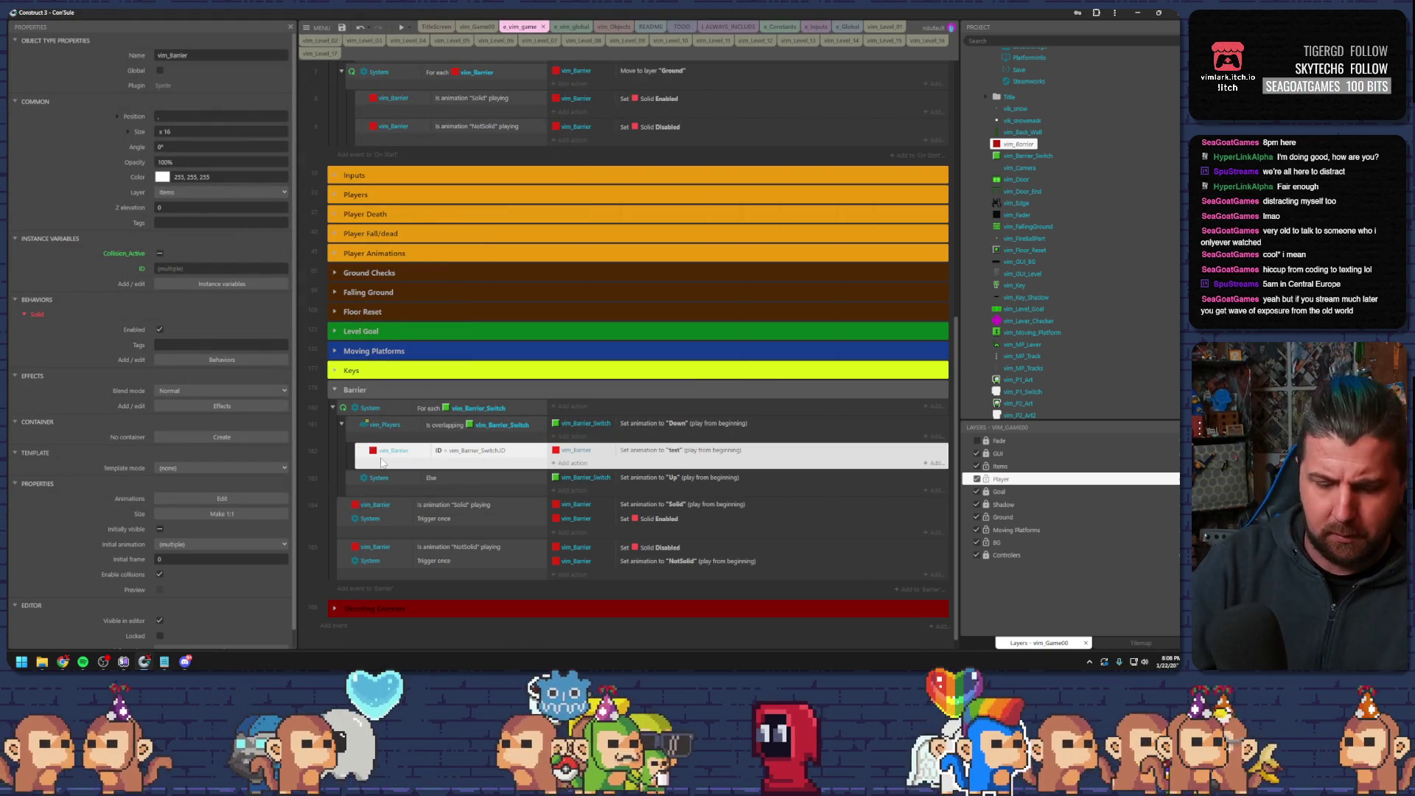
{"action": "key", "text": "b"}
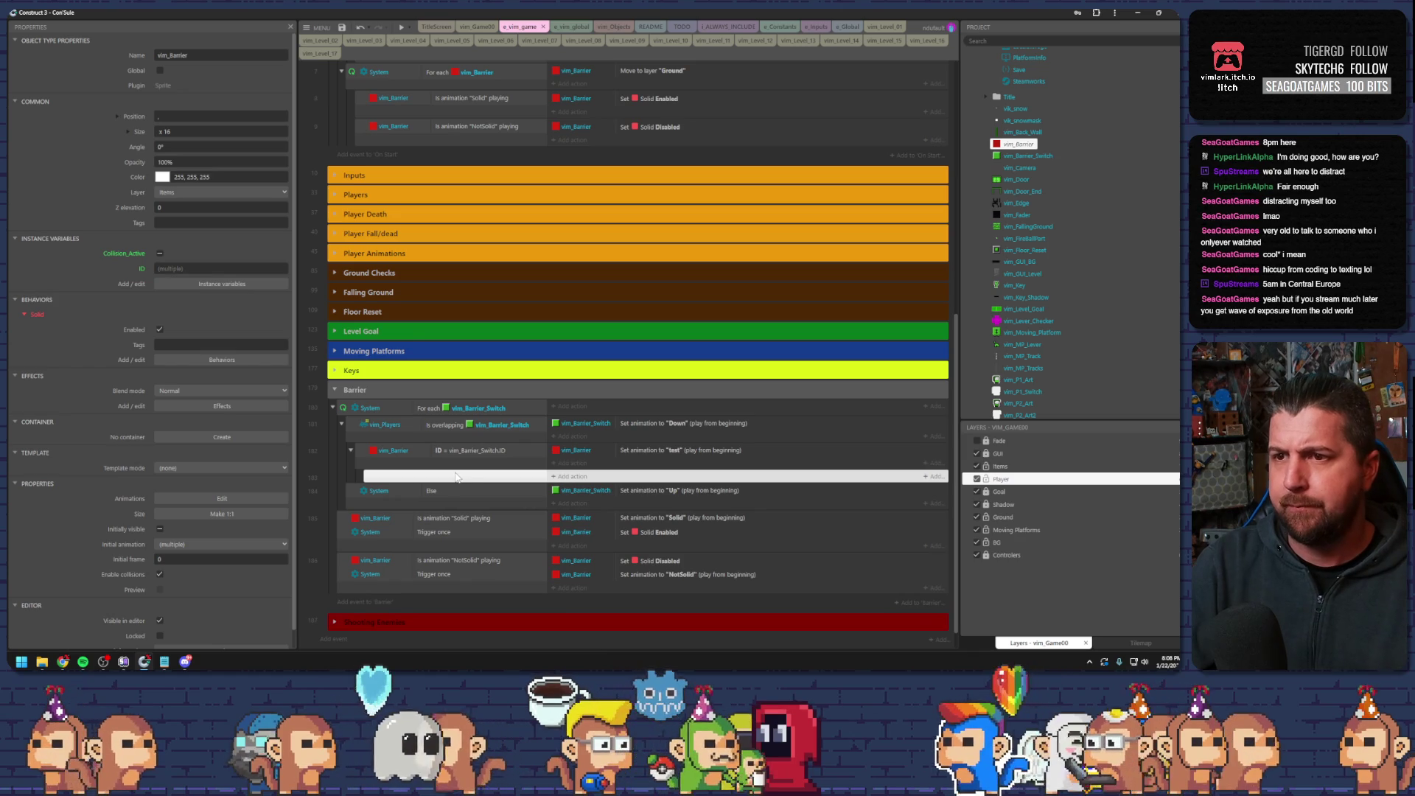
{"action": "left_click", "coordinate": [418, 431]}
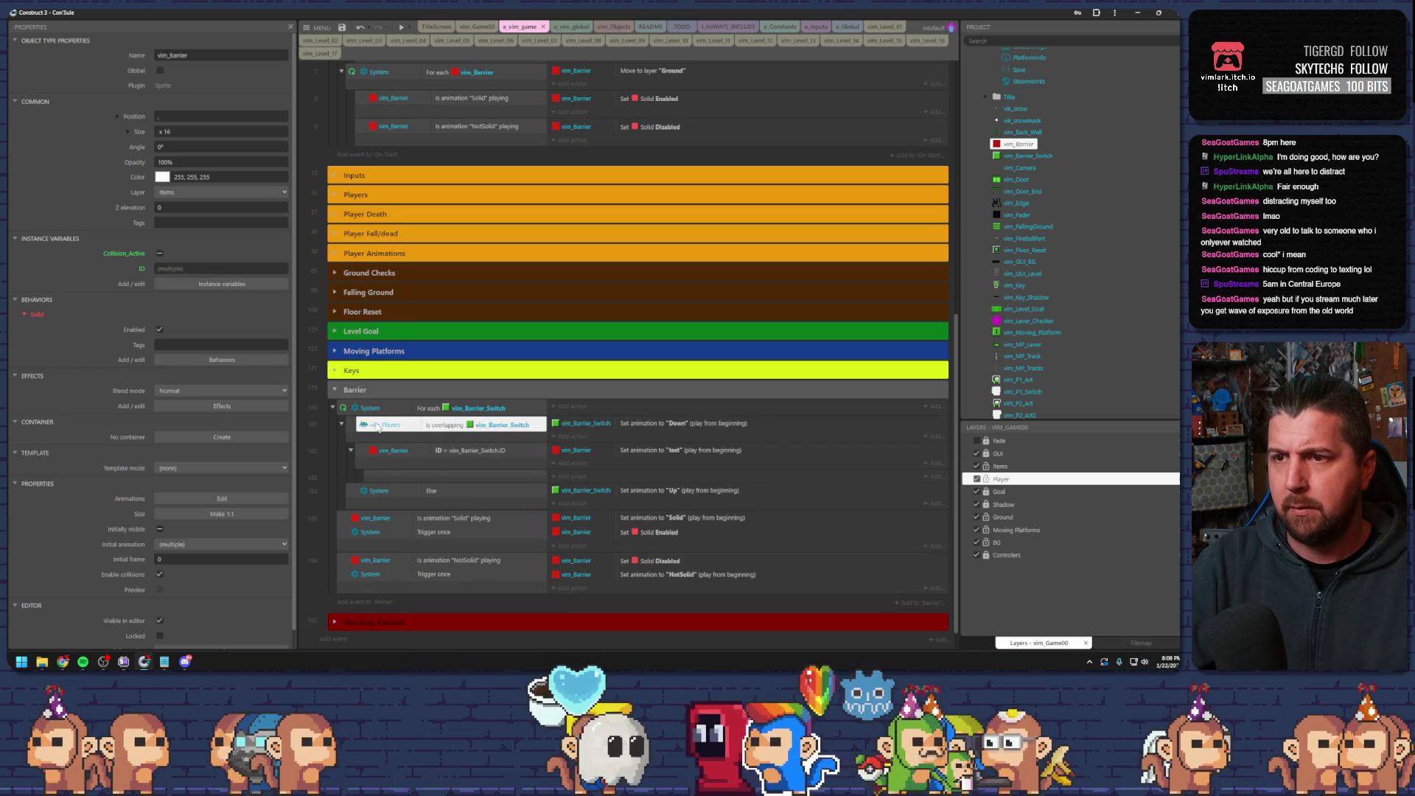
{"action": "left_click", "coordinate": [402, 451]}
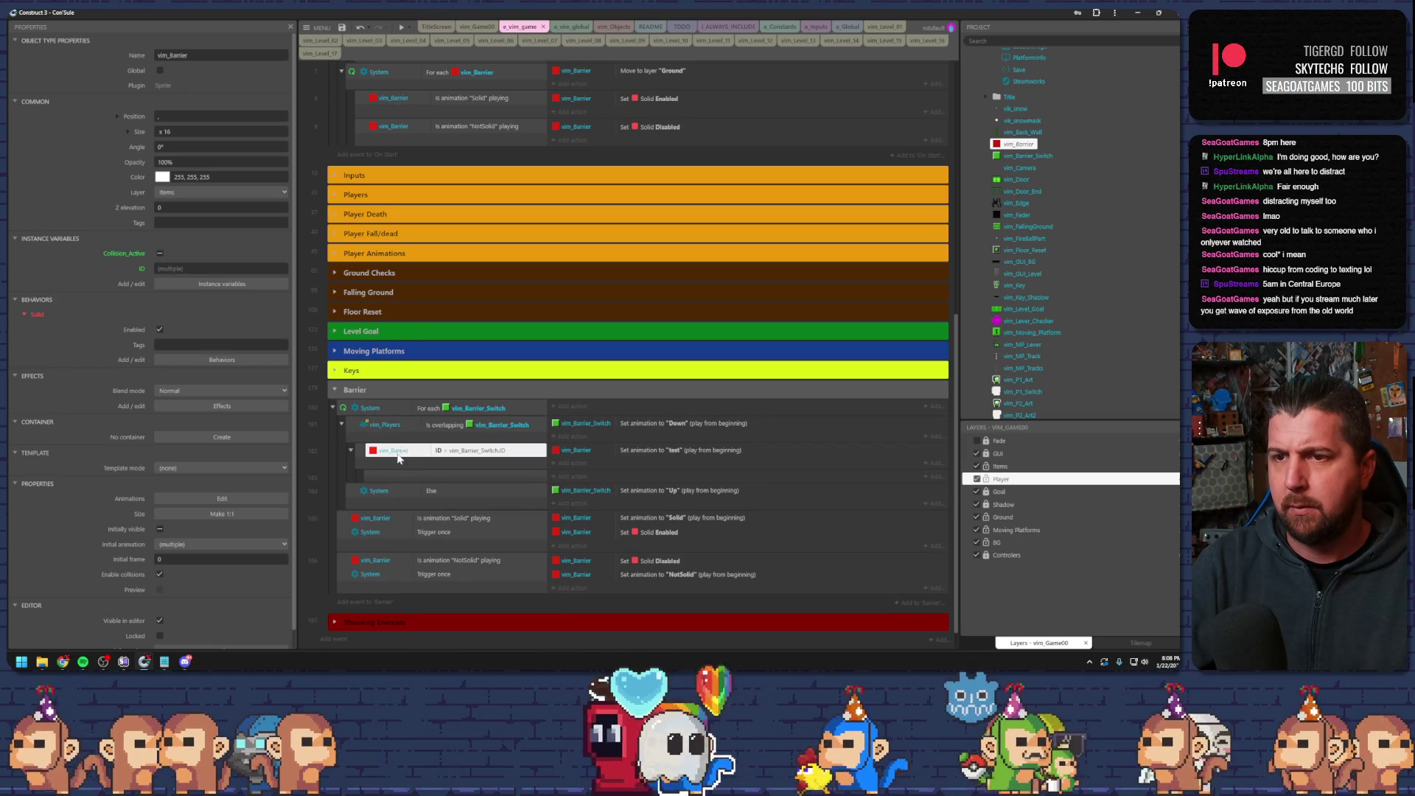
{"action": "left_click", "coordinate": [393, 477]}
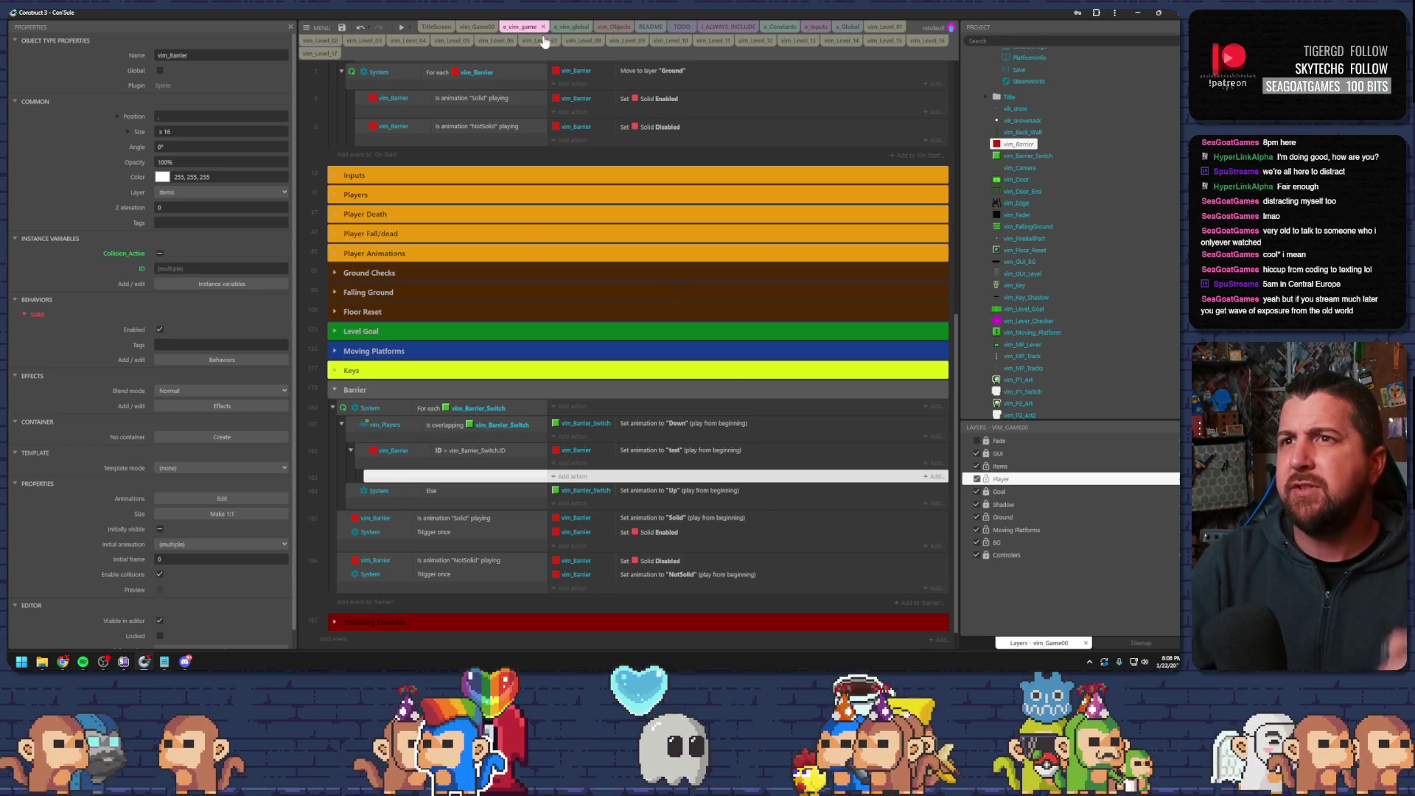
{"action": "left_click", "coordinate": [477, 27]}
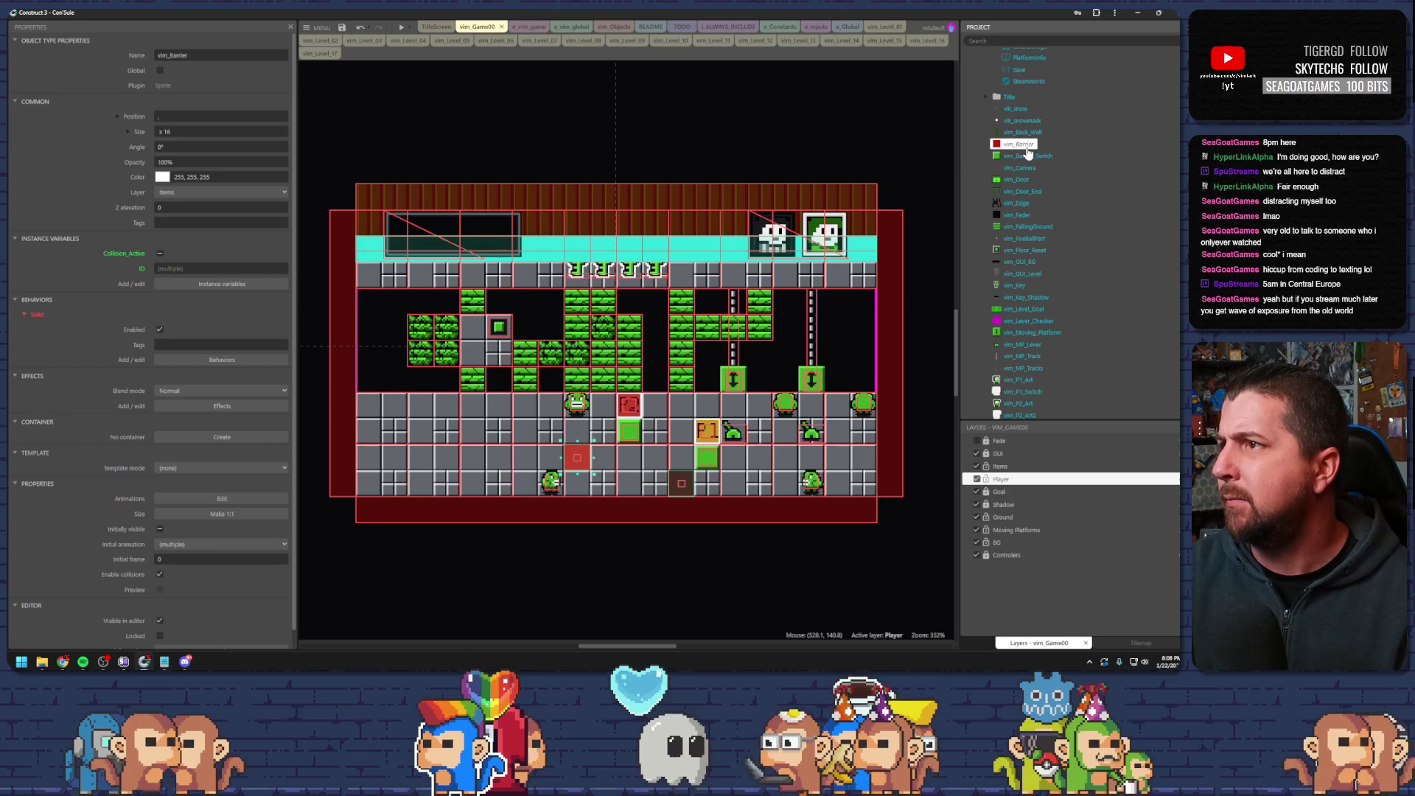
- Add a Boolean instance variable named Start_State to vim_Barrier
{"action": "left_click", "coordinate": [236, 285]}
{"action": "left_click", "coordinate": [649, 455]}
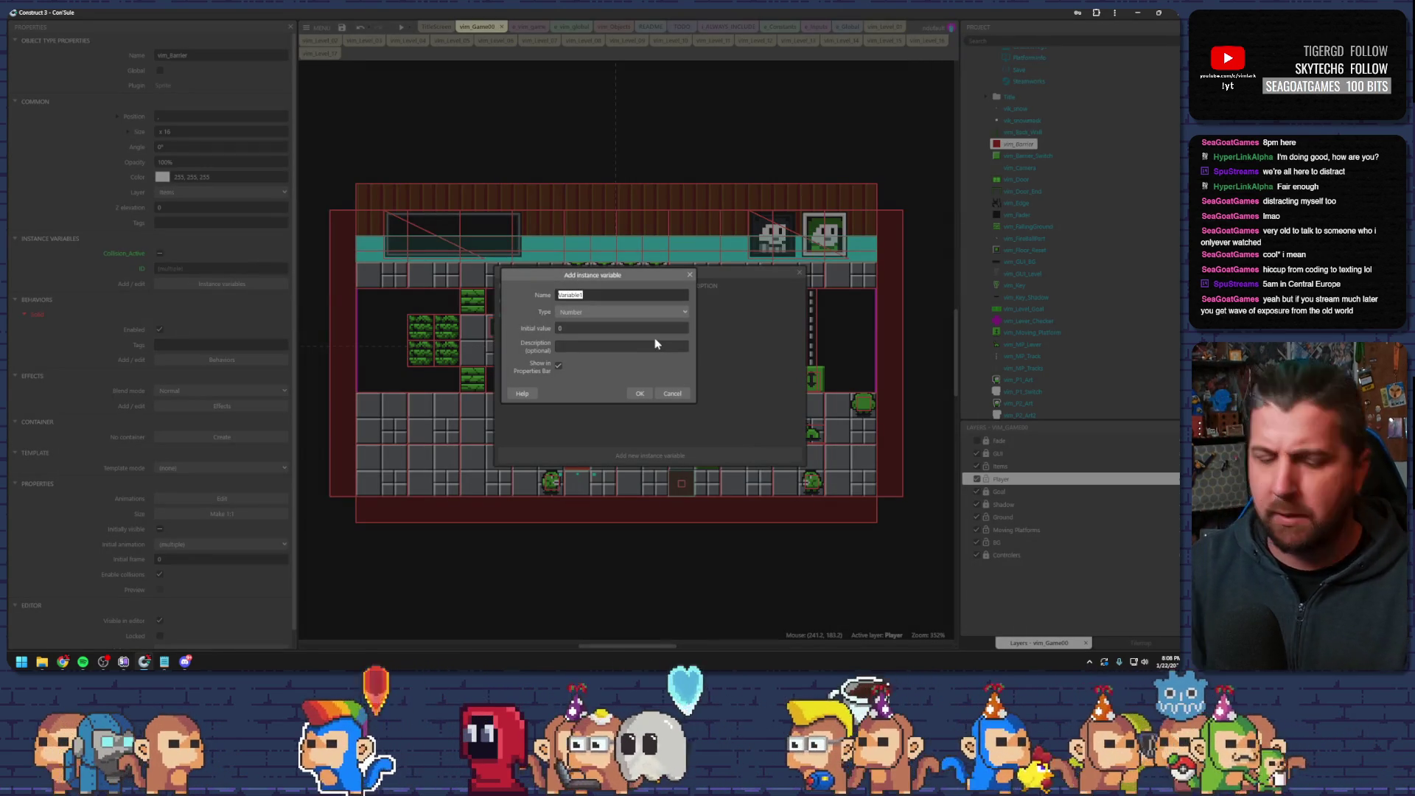
{"action": "type", "text": "Start_State"}
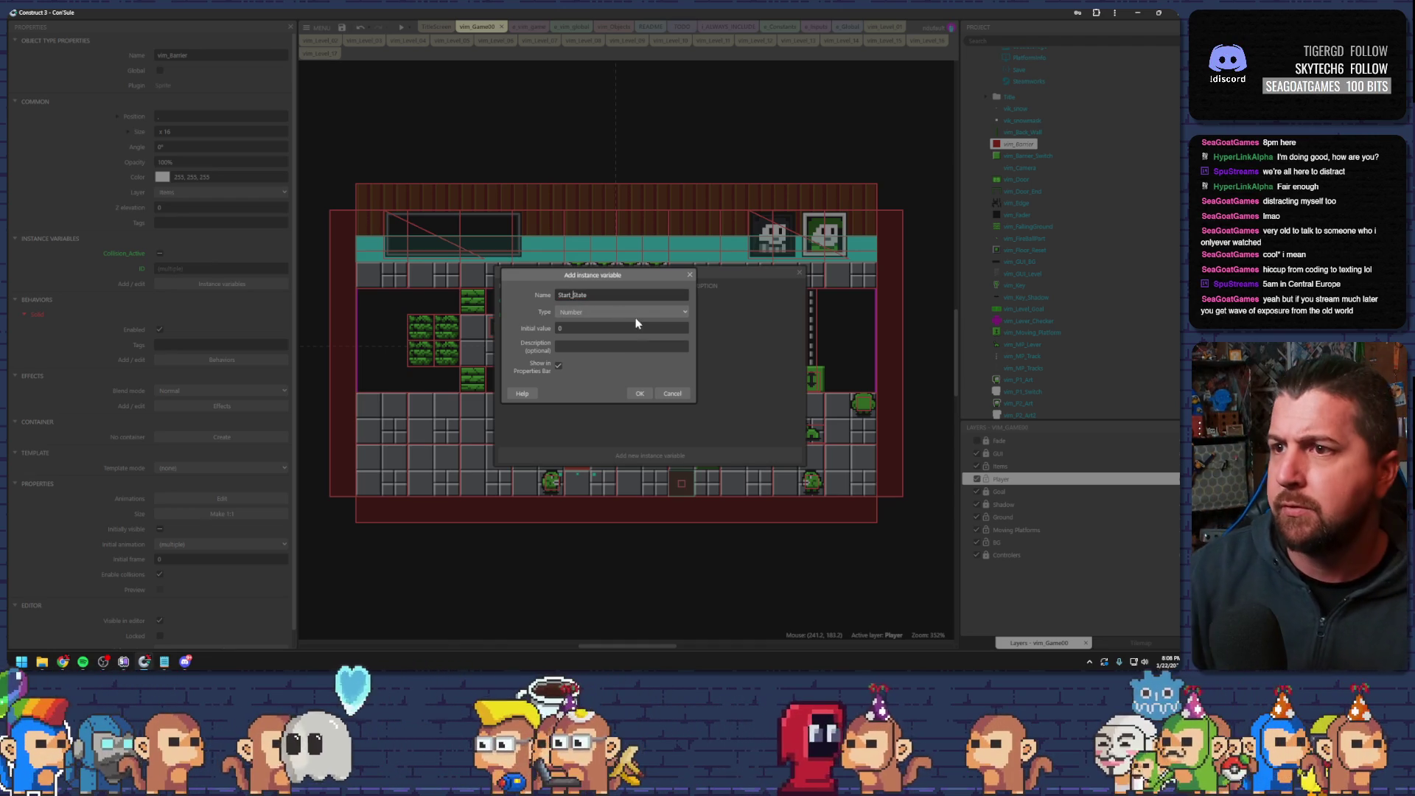
{"action": "left_click", "coordinate": [633, 313]}
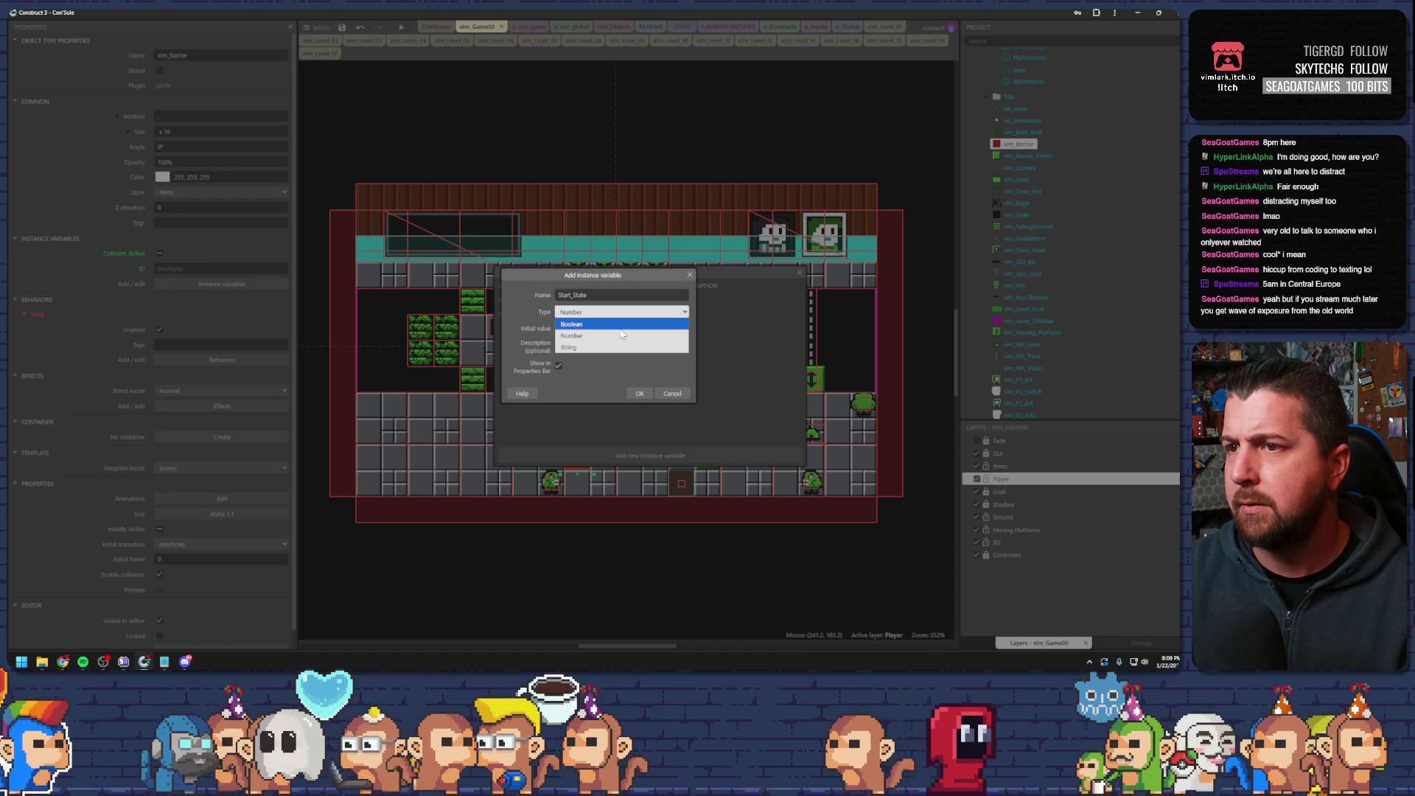
{"action": "left_click", "coordinate": [622, 331]}
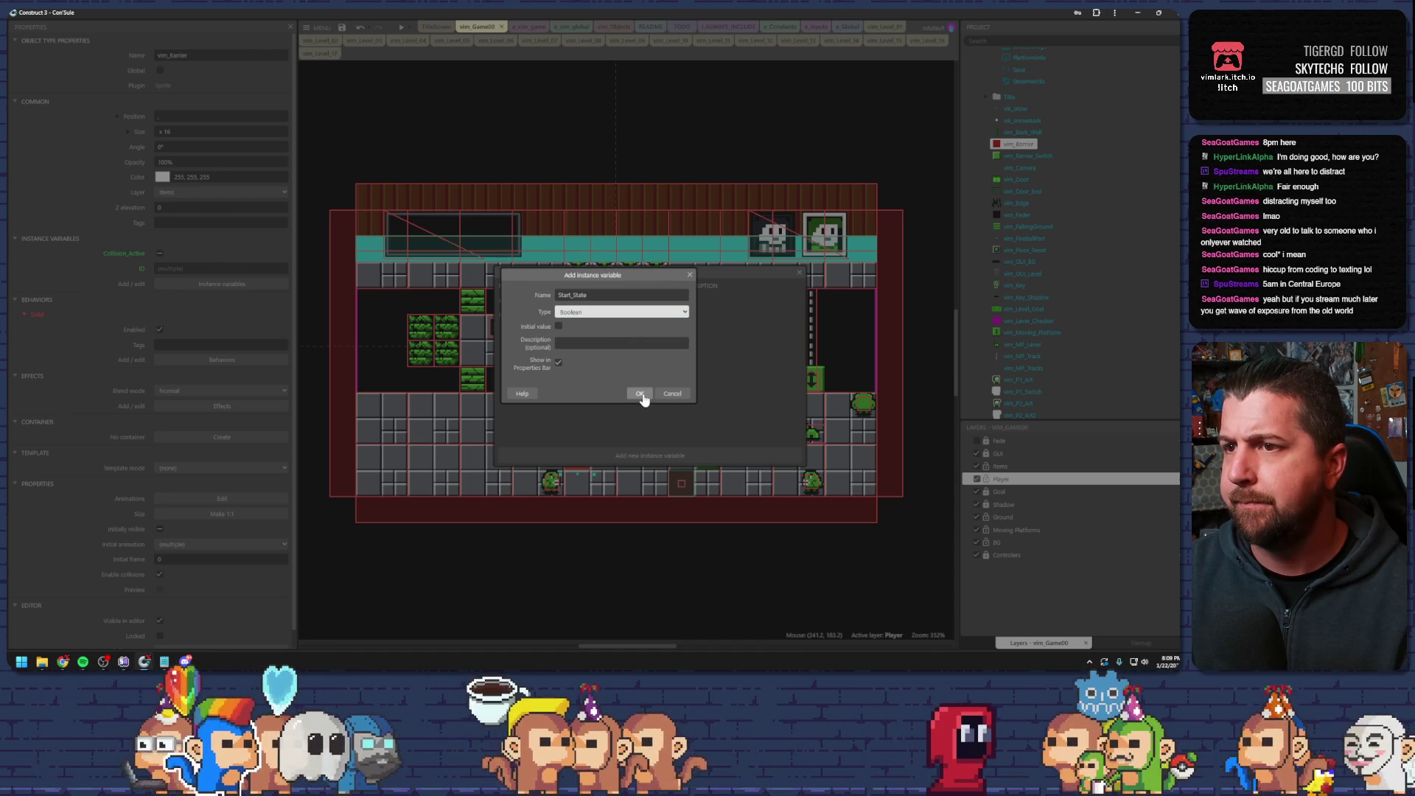
{"action": "left_click", "coordinate": [640, 393]}
{"action": "left_click", "coordinate": [799, 273]}
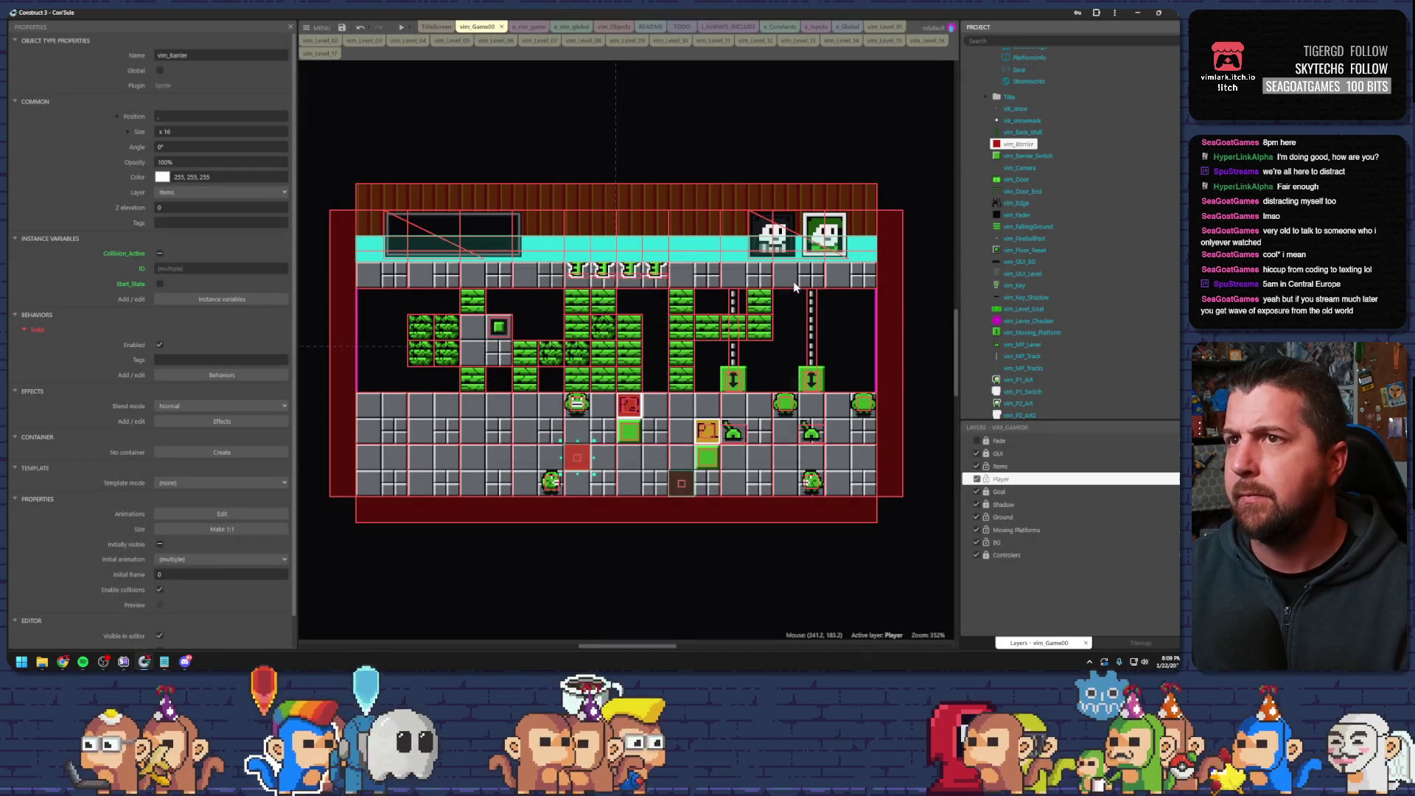
{"action": "left_click", "coordinate": [529, 28]}
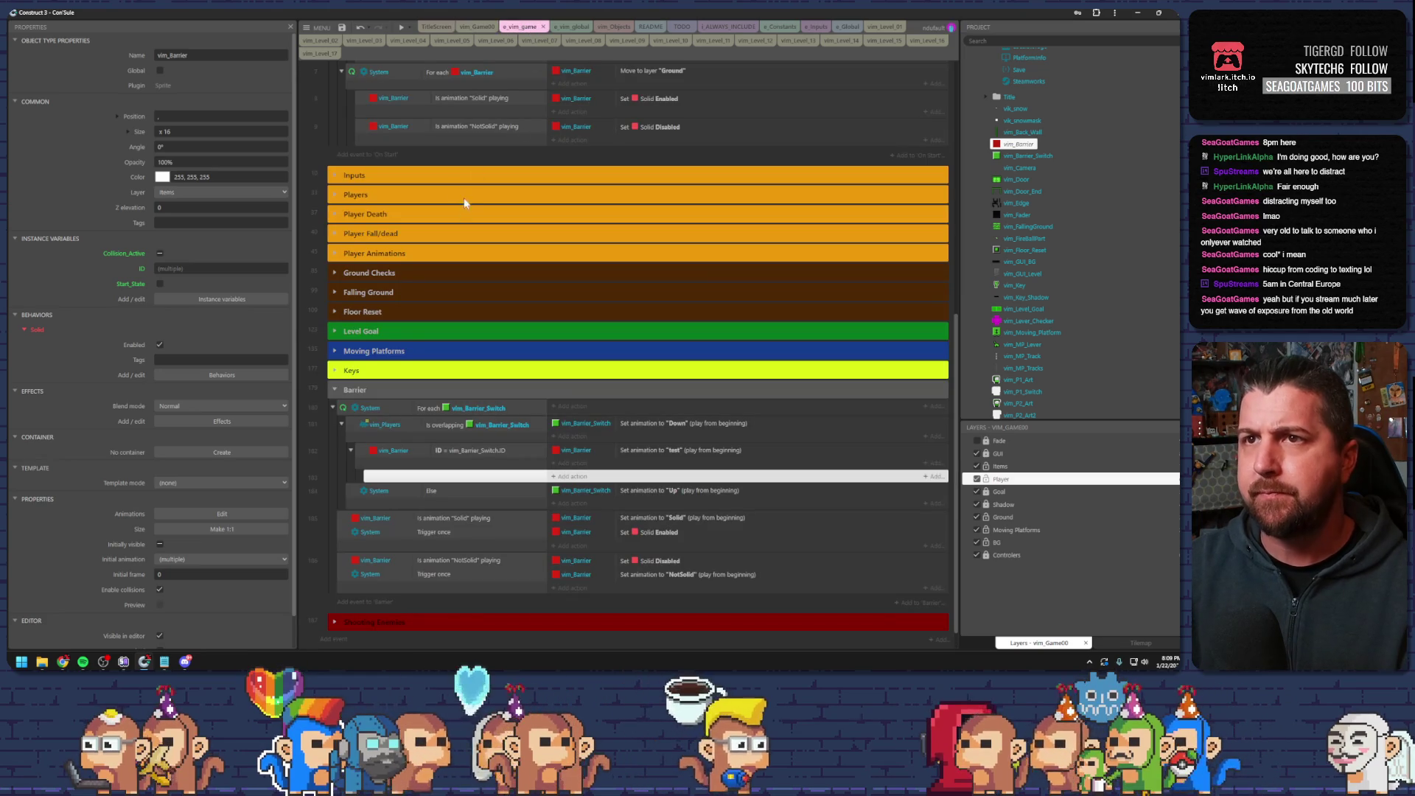
- Add a vim_Barrier 'Set boolean' action Start_State = True to the Solid event
{"action": "scroll", "coordinate": [449, 179], "scroll_direction": "up", "scroll_amount": 3}
{"action": "left_click", "coordinate": [472, 314]}
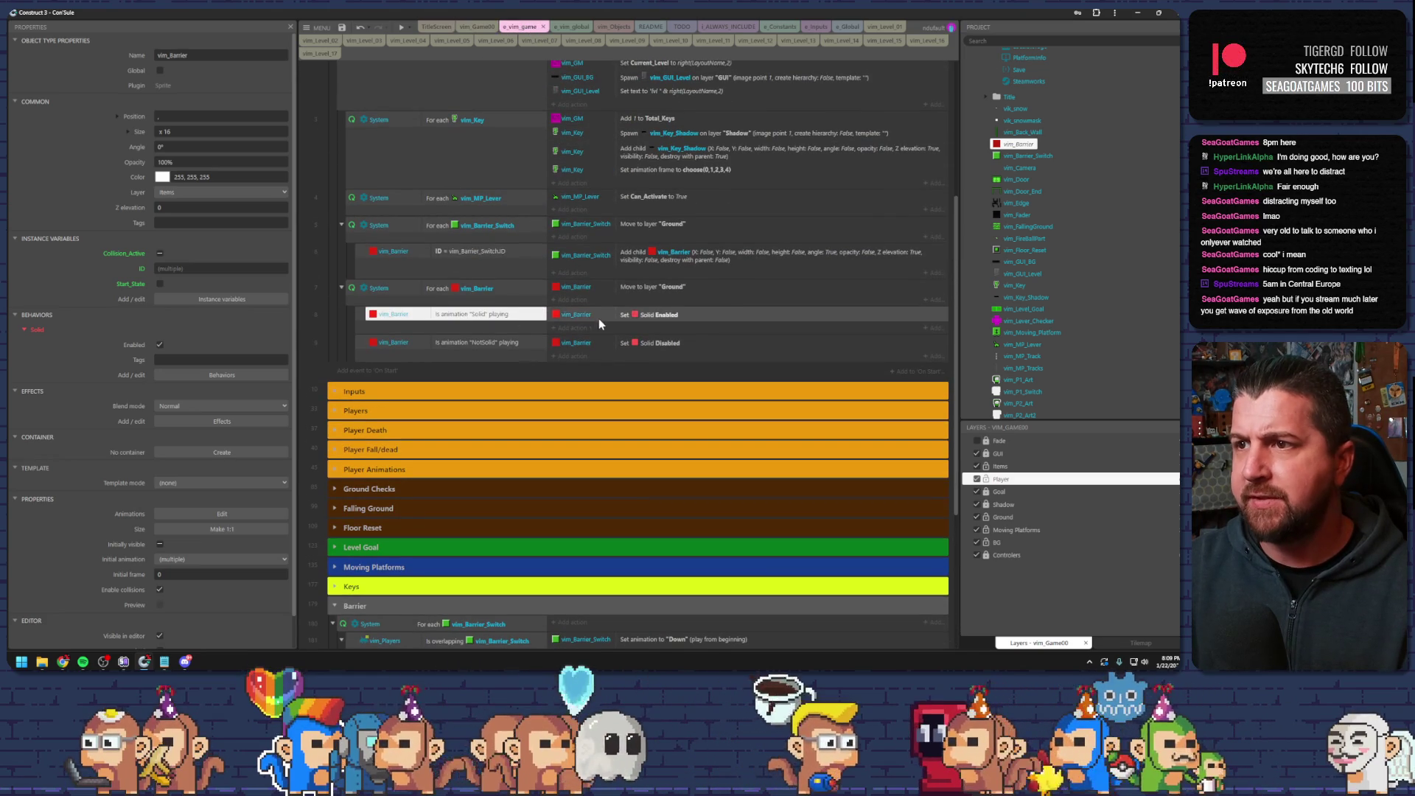
{"action": "left_click", "coordinate": [571, 318]}
{"action": "left_click", "coordinate": [376, 289]}
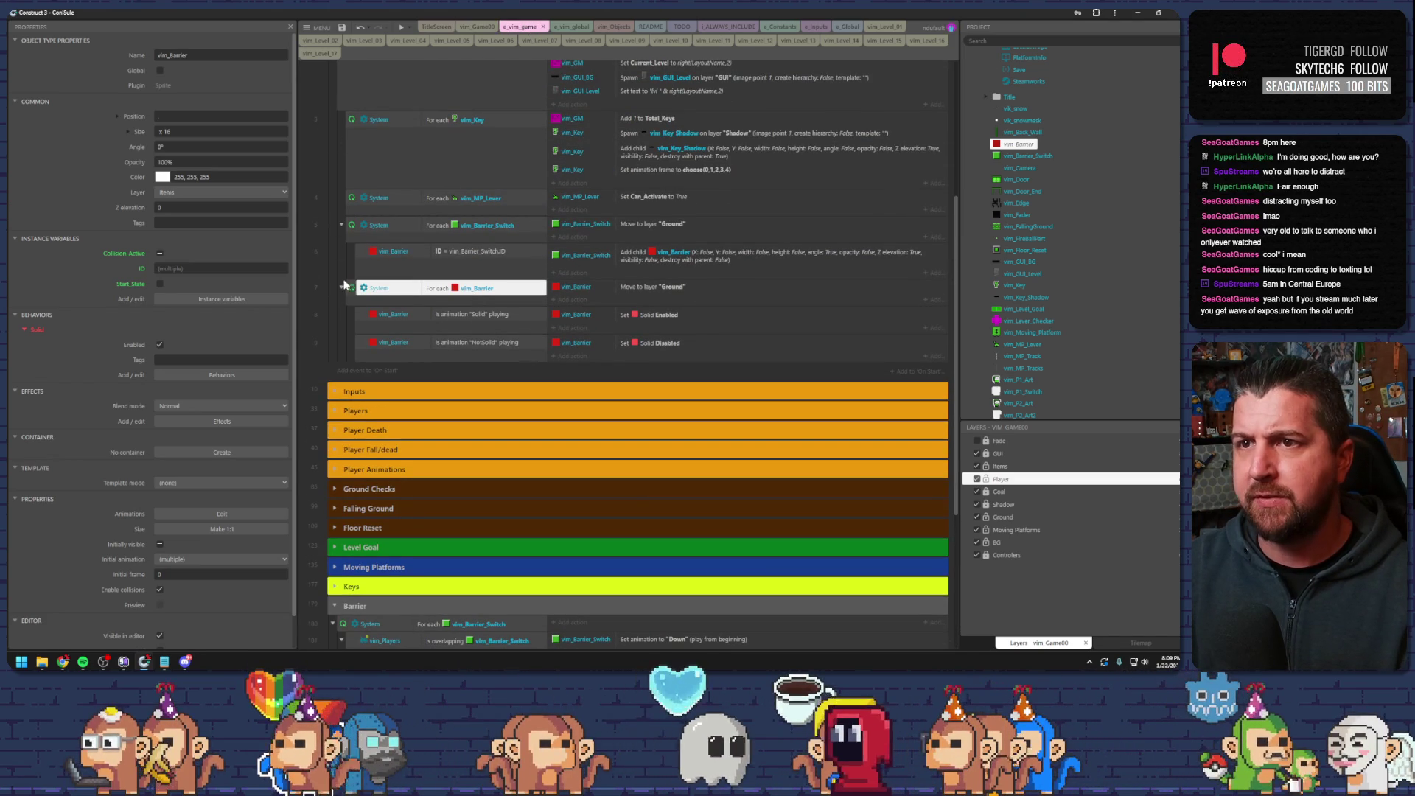
{"action": "double_click", "coordinate": [568, 317]}
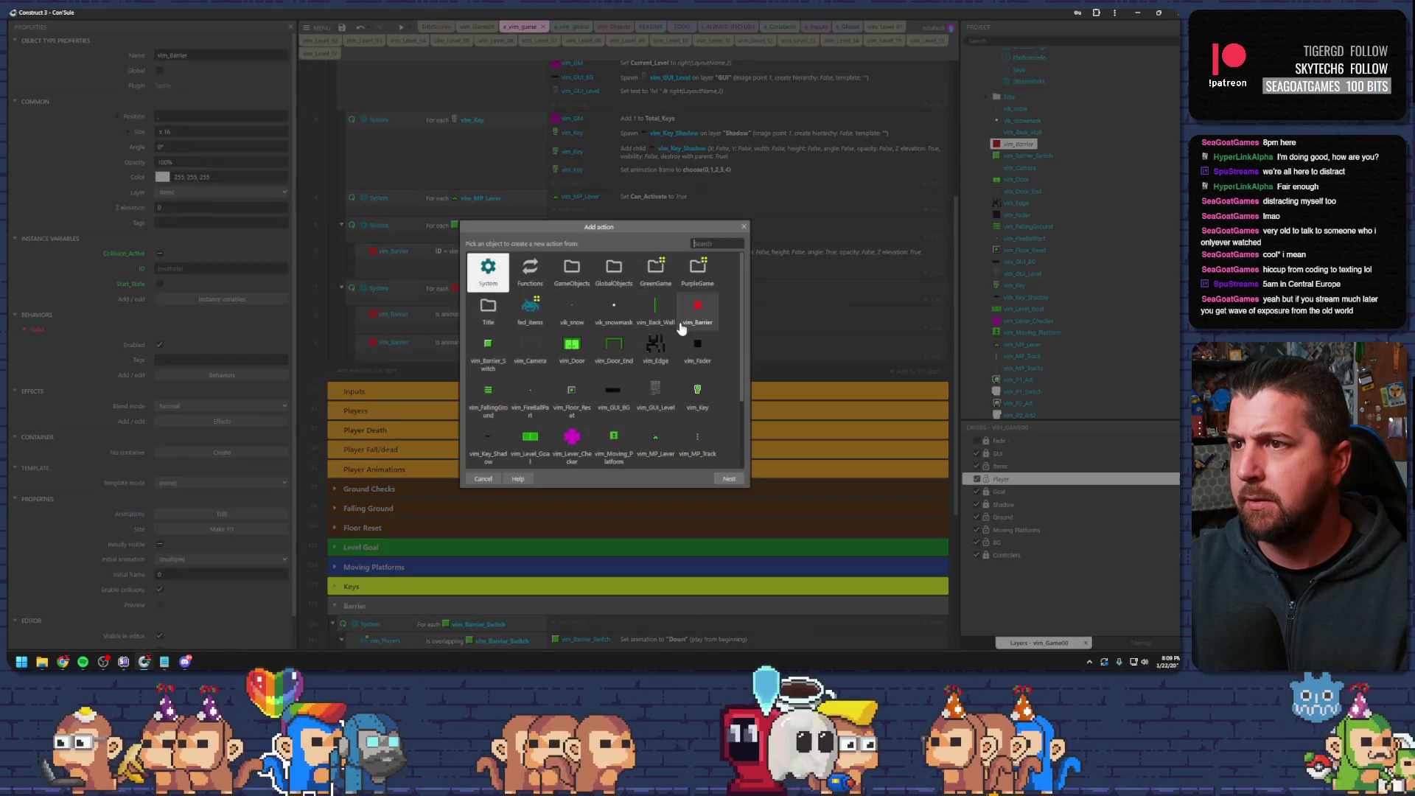
{"action": "scroll", "coordinate": [685, 317], "scroll_direction": "down", "scroll_amount": 4}
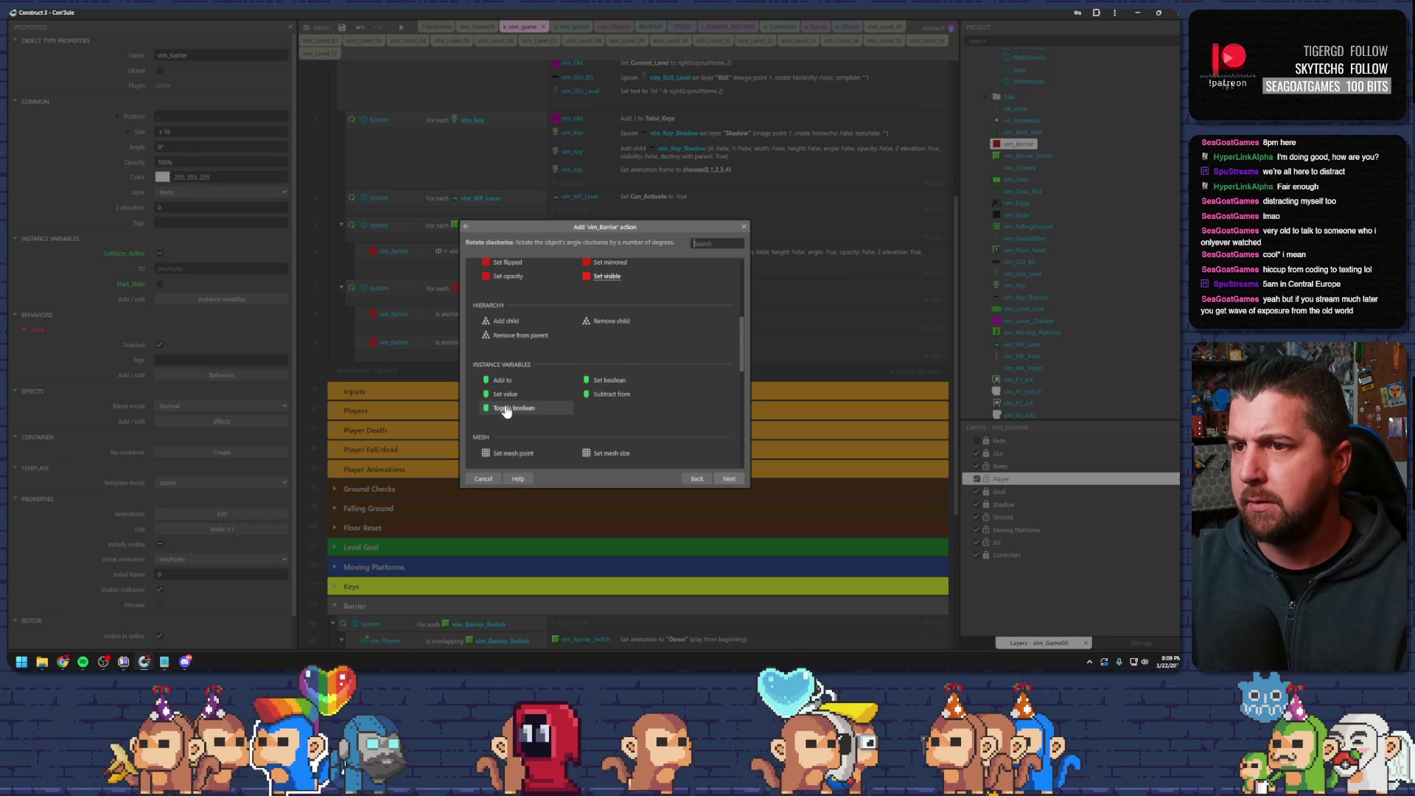
{"action": "left_click", "coordinate": [529, 396]}
{"action": "double_click", "coordinate": [610, 380]}
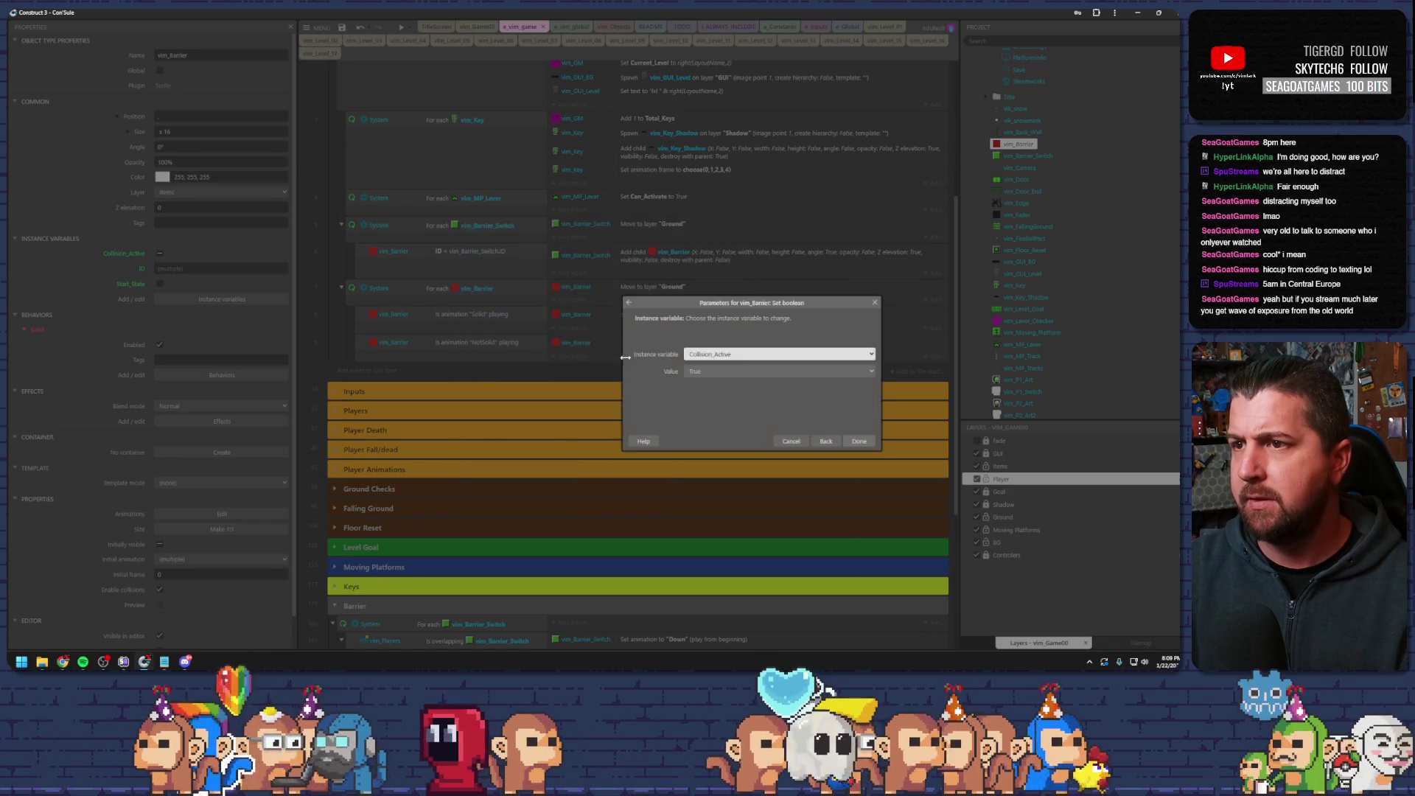
{"action": "left_click", "coordinate": [723, 354]}
{"action": "left_click", "coordinate": [726, 378]}
{"action": "key", "text": "Return"}
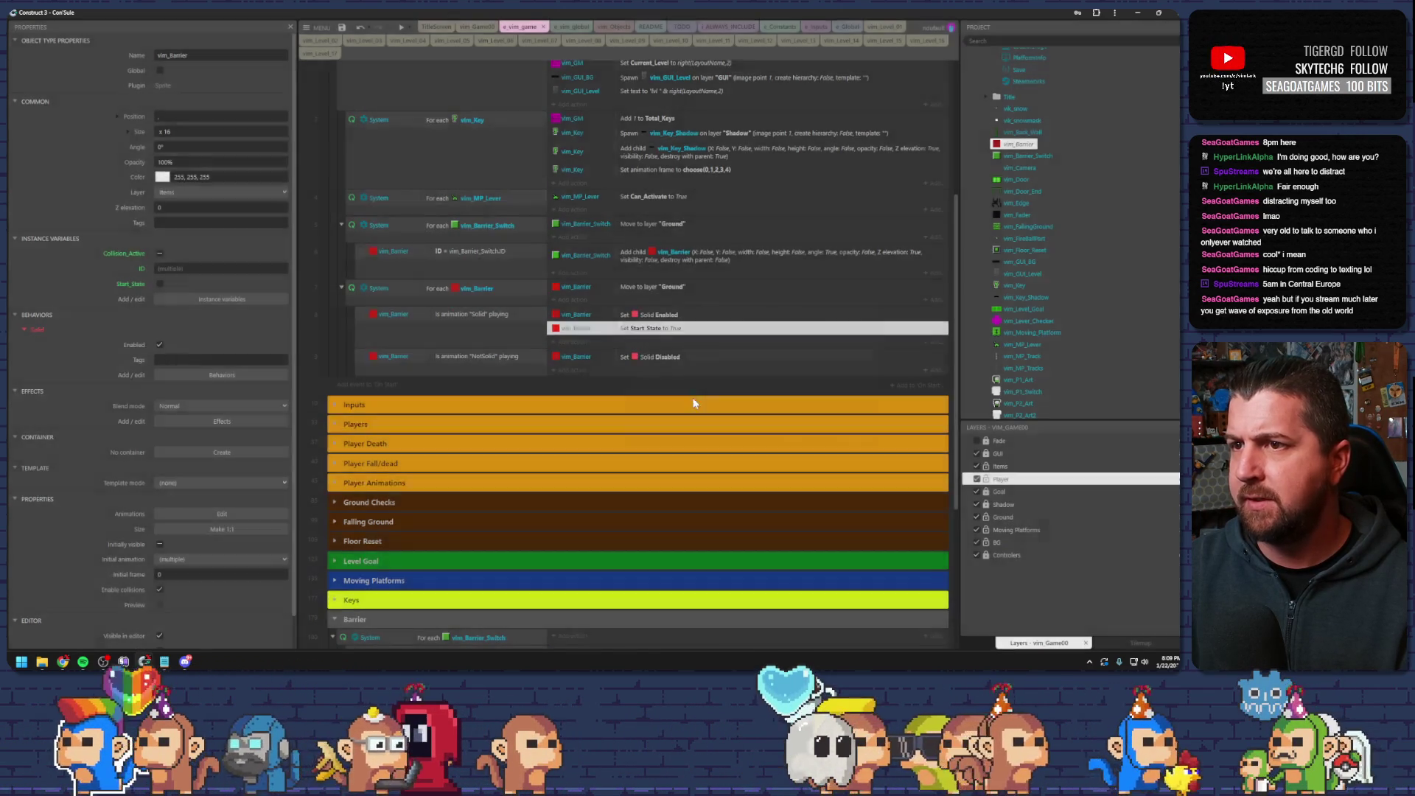
- Copy the Start_State action under the NotSolid event and change its value to False
{"action": "left_click_drag", "start_coordinate": [651, 368], "coordinate": [651, 370]}
{"action": "double_click", "coordinate": [651, 370]}
{"action": "left_click", "coordinate": [779, 370]}
{"action": "left_click", "coordinate": [721, 391]}
{"action": "key", "text": "Return"}
{"action": "scroll", "coordinate": [607, 329], "scroll_direction": "down", "scroll_amount": 5}
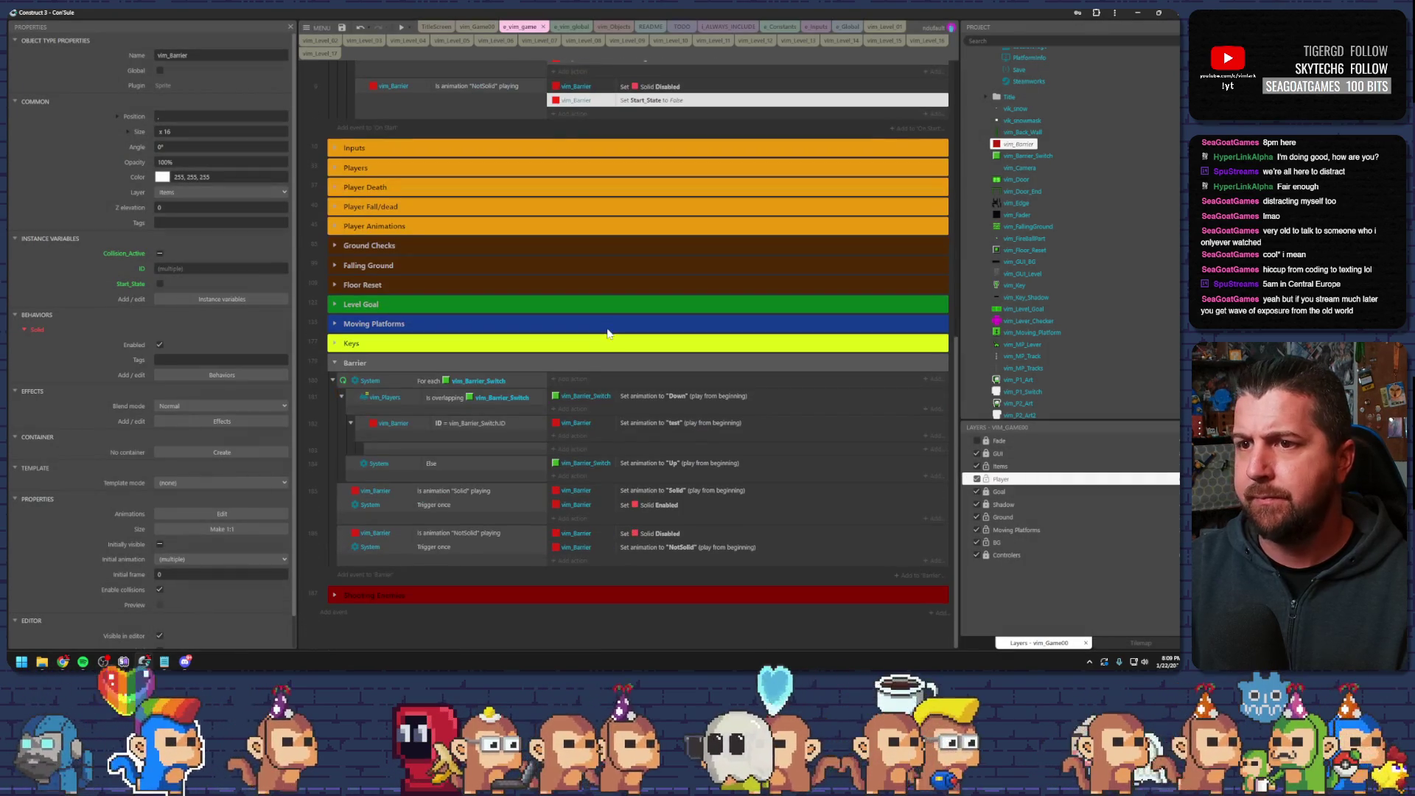
- Add a vim_Barrier 'Is boolean instance variable set' Start_State condition to the sub-event under the switch-ID check
{"action": "left_click", "coordinate": [453, 428]}
{"action": "double_click", "coordinate": [435, 450]}
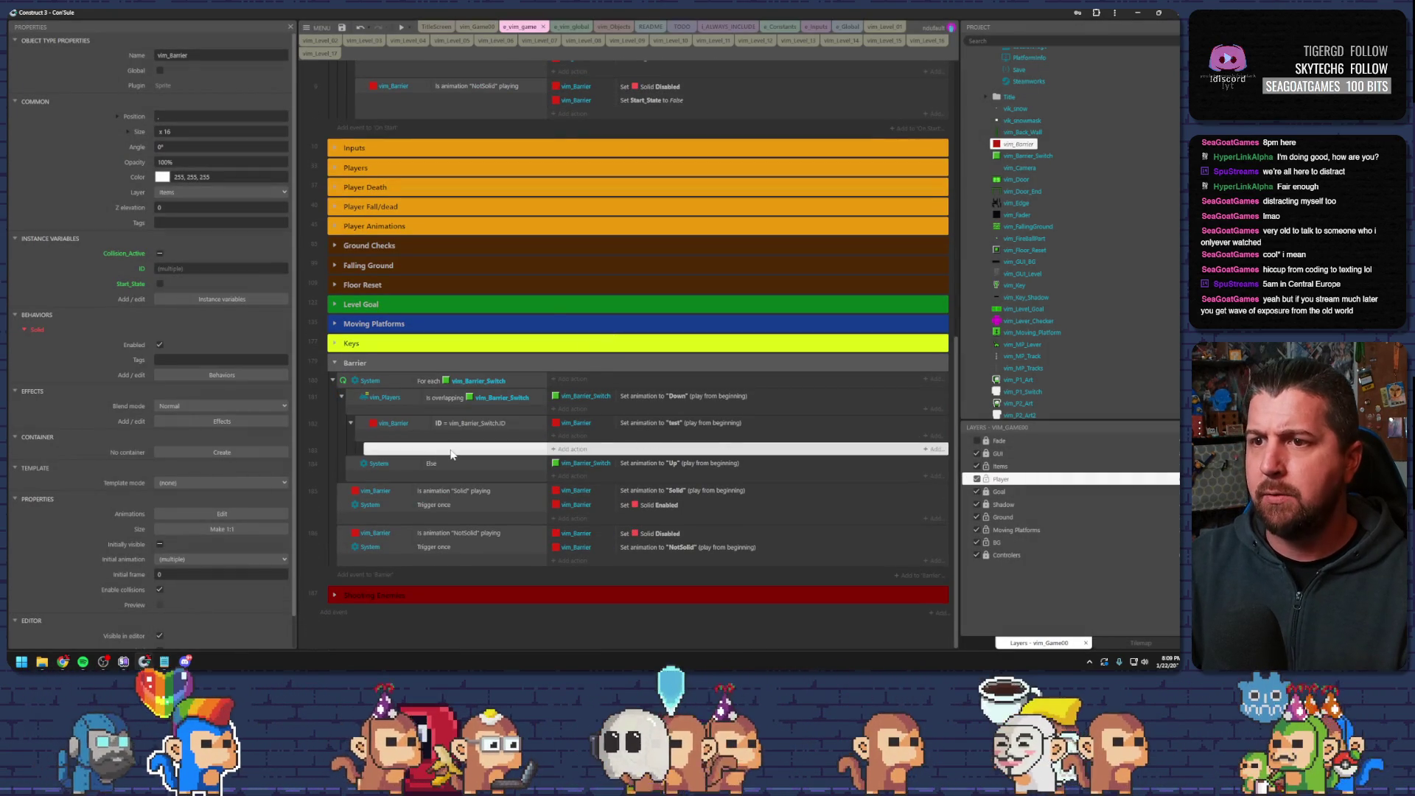
{"action": "double_click", "coordinate": [657, 314]}
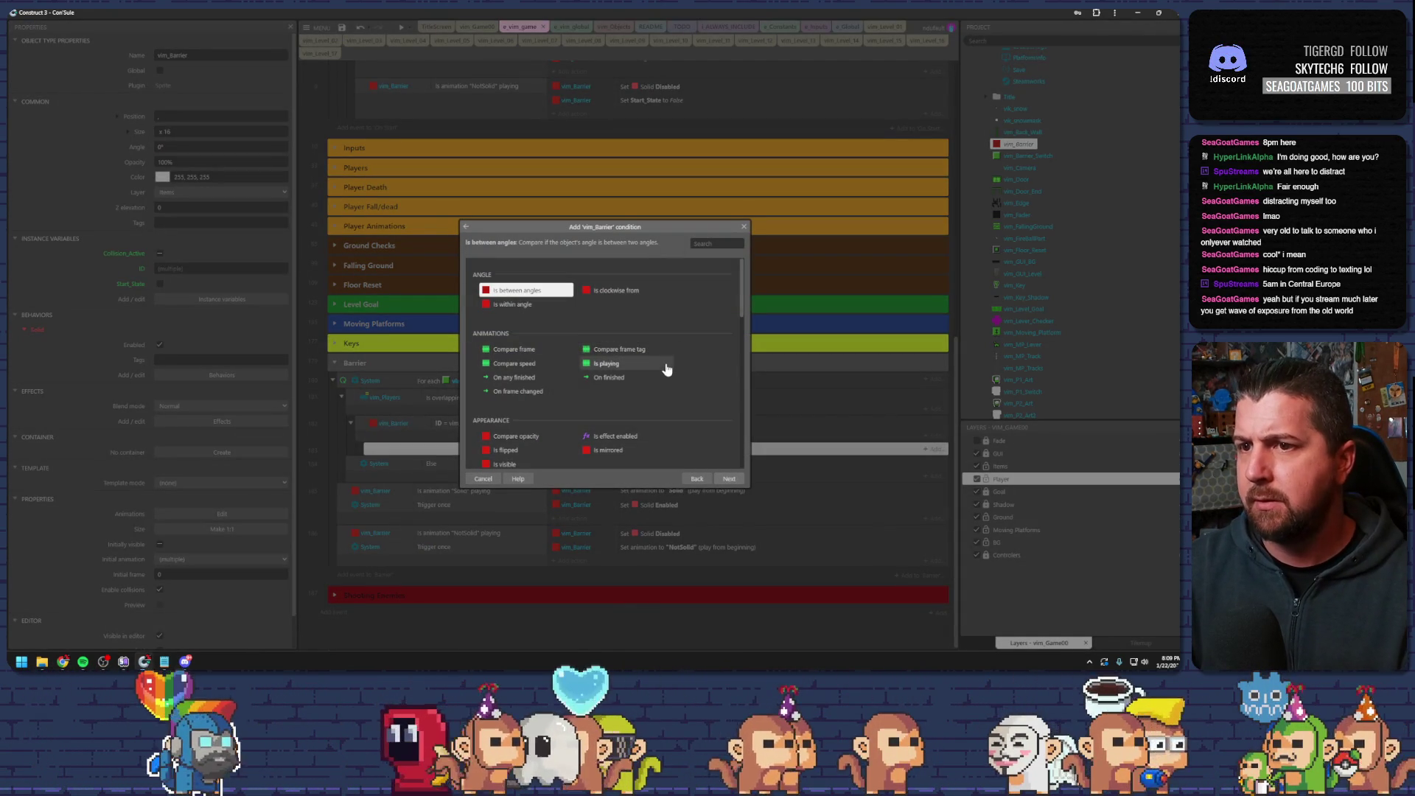
{"action": "scroll", "coordinate": [656, 367], "scroll_direction": "down", "scroll_amount": 3}
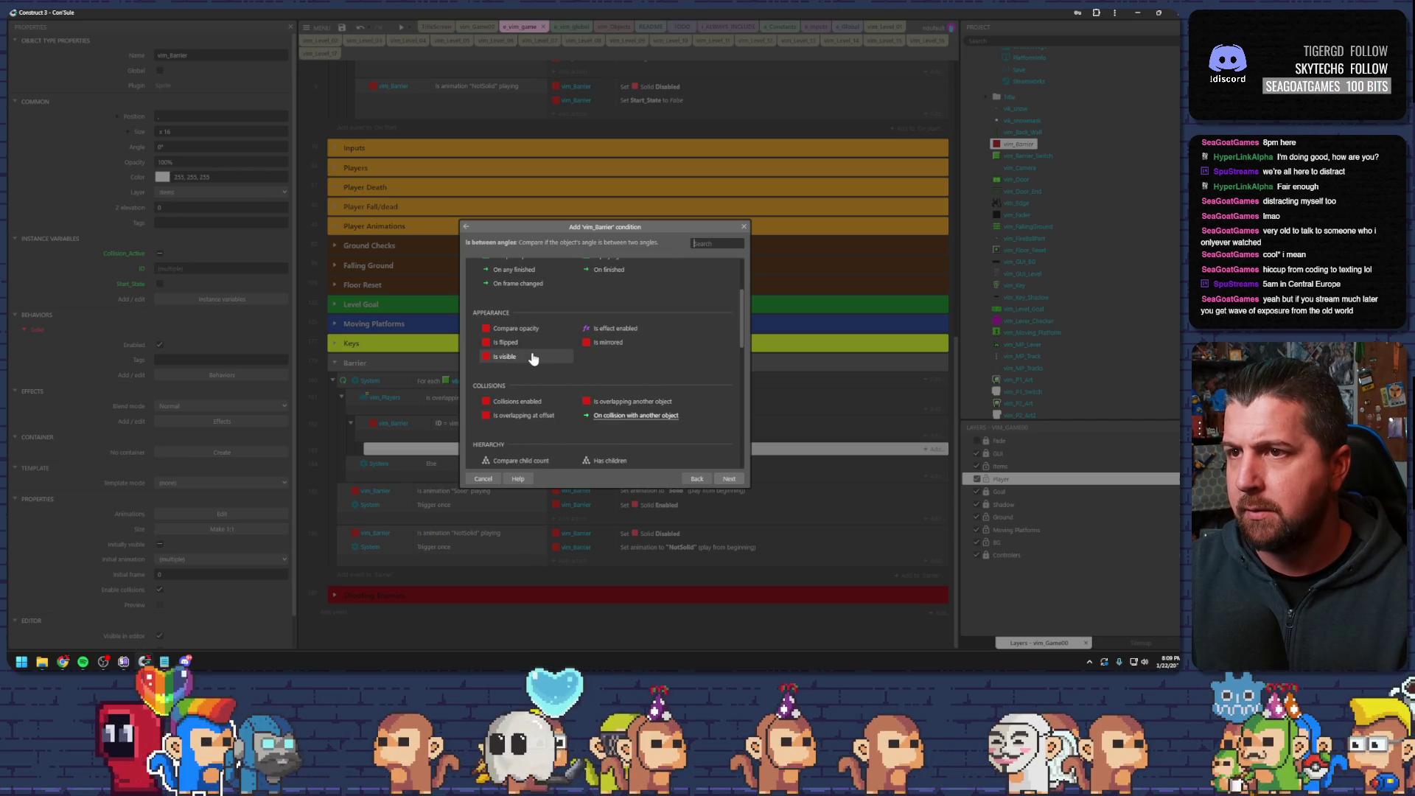
{"action": "scroll", "coordinate": [532, 358], "scroll_direction": "up", "scroll_amount": 2}
{"action": "scroll", "coordinate": [538, 362], "scroll_direction": "down", "scroll_amount": 5}
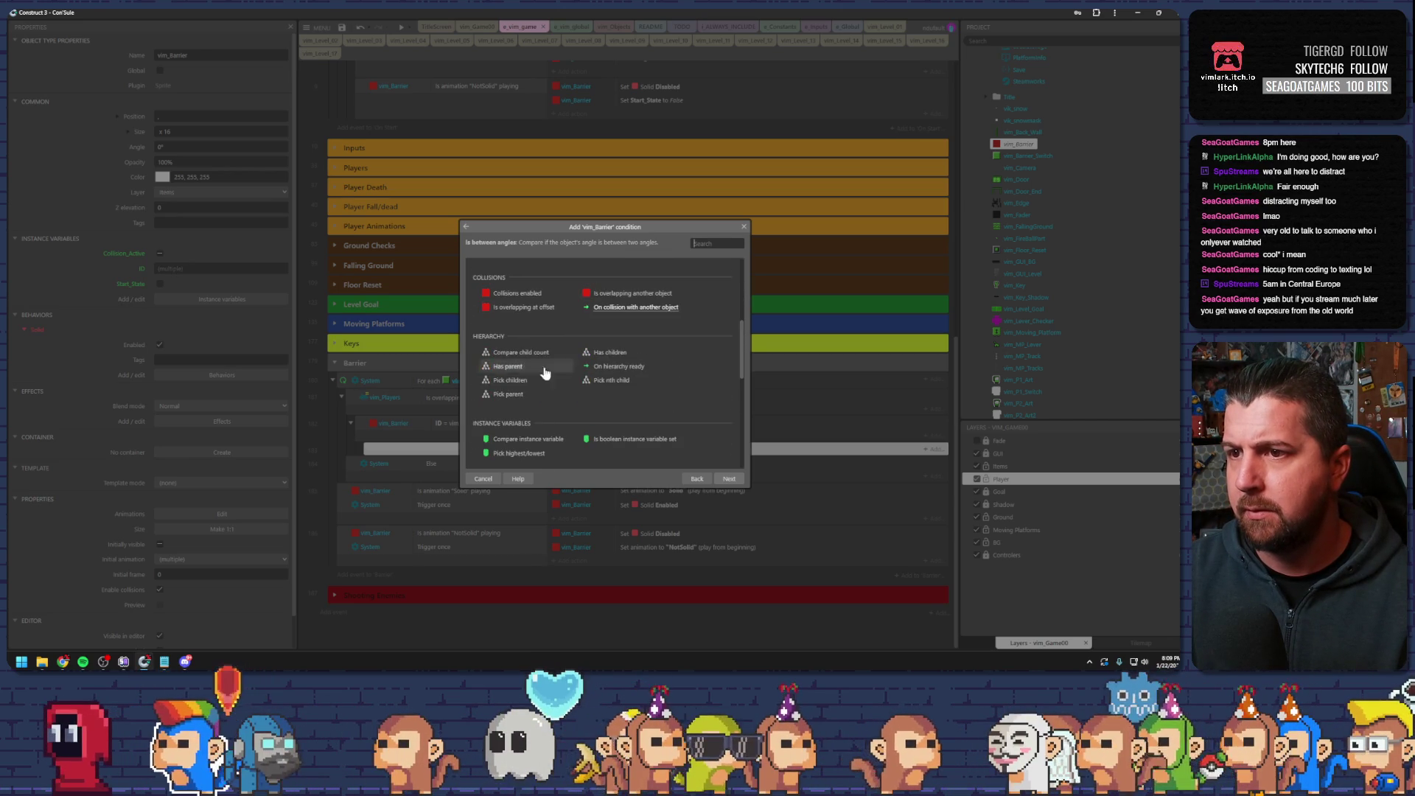
{"action": "double_click", "coordinate": [601, 441]}
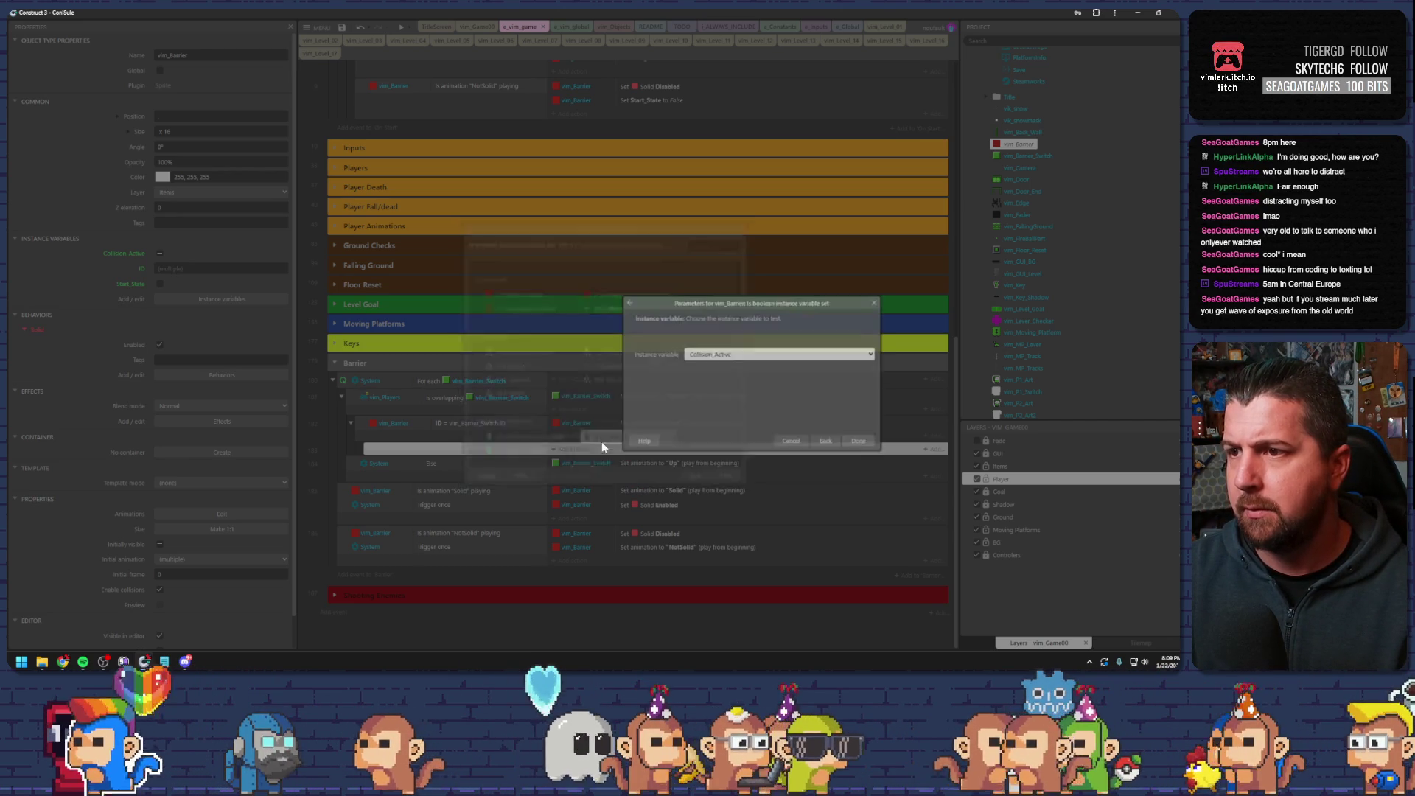
{"action": "left_click", "coordinate": [723, 354]}
{"action": "left_click", "coordinate": [726, 375]}
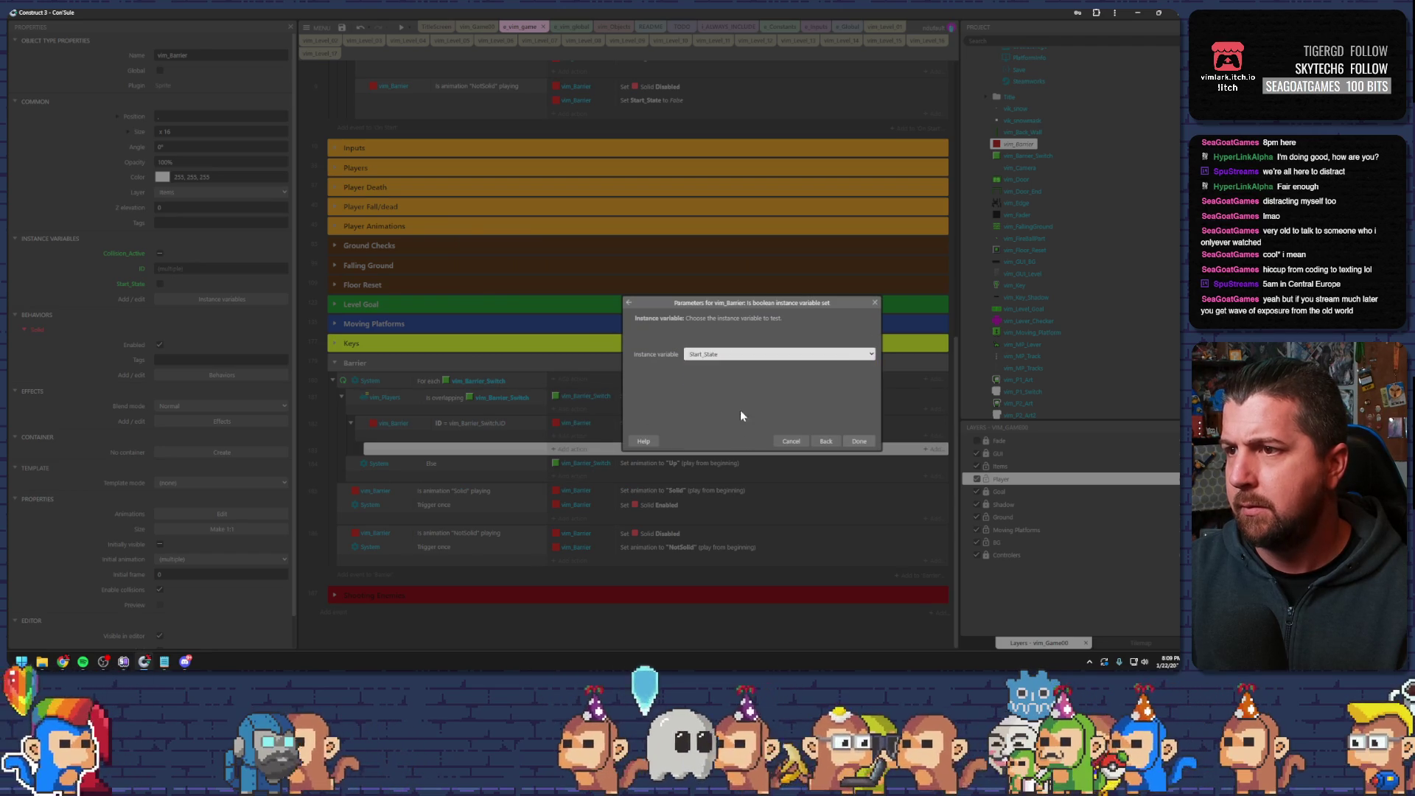
{"action": "key", "text": "Return"}
- Delete the Set animation 'test' action from the switch-ID event
{"action": "left_click", "coordinate": [509, 421]}
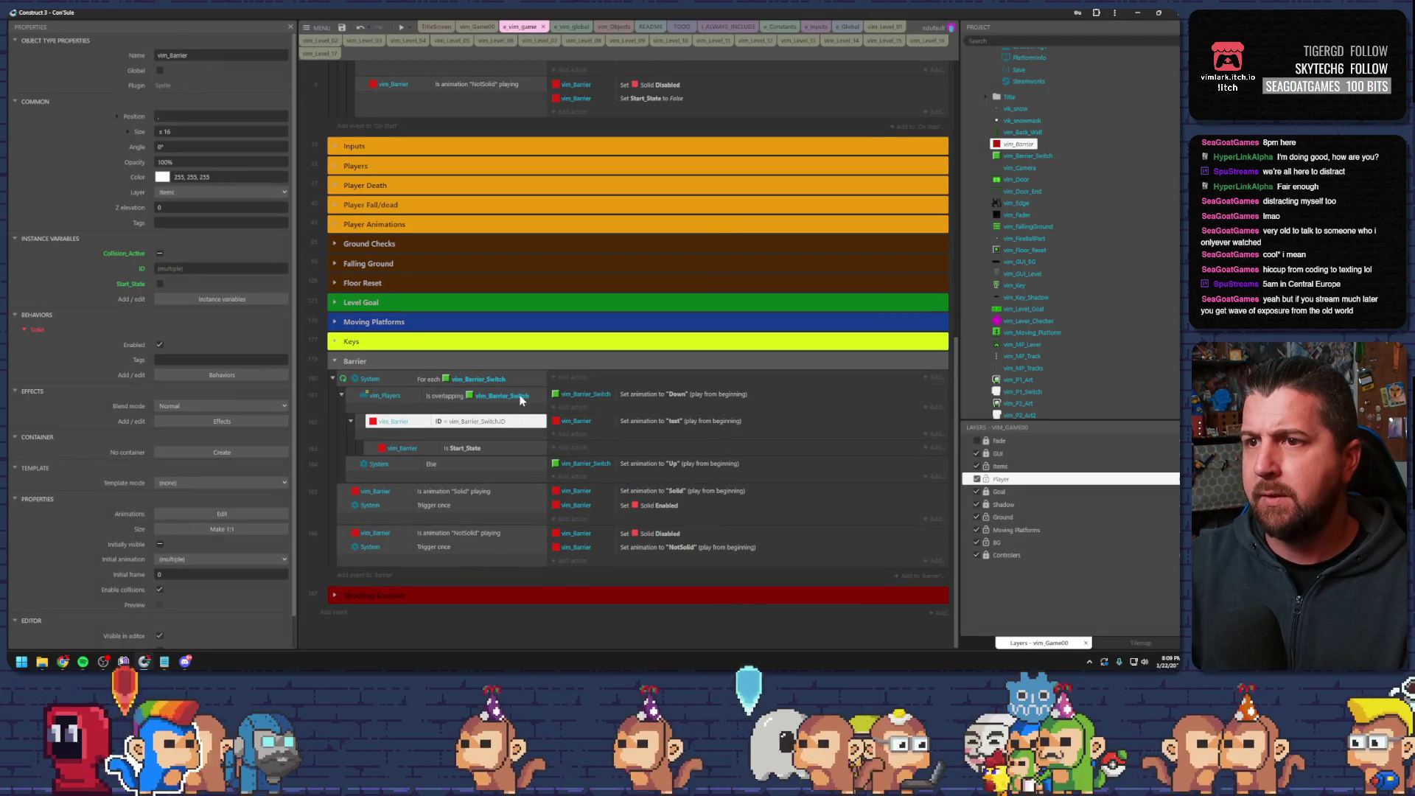
{"action": "left_click", "coordinate": [485, 449]}
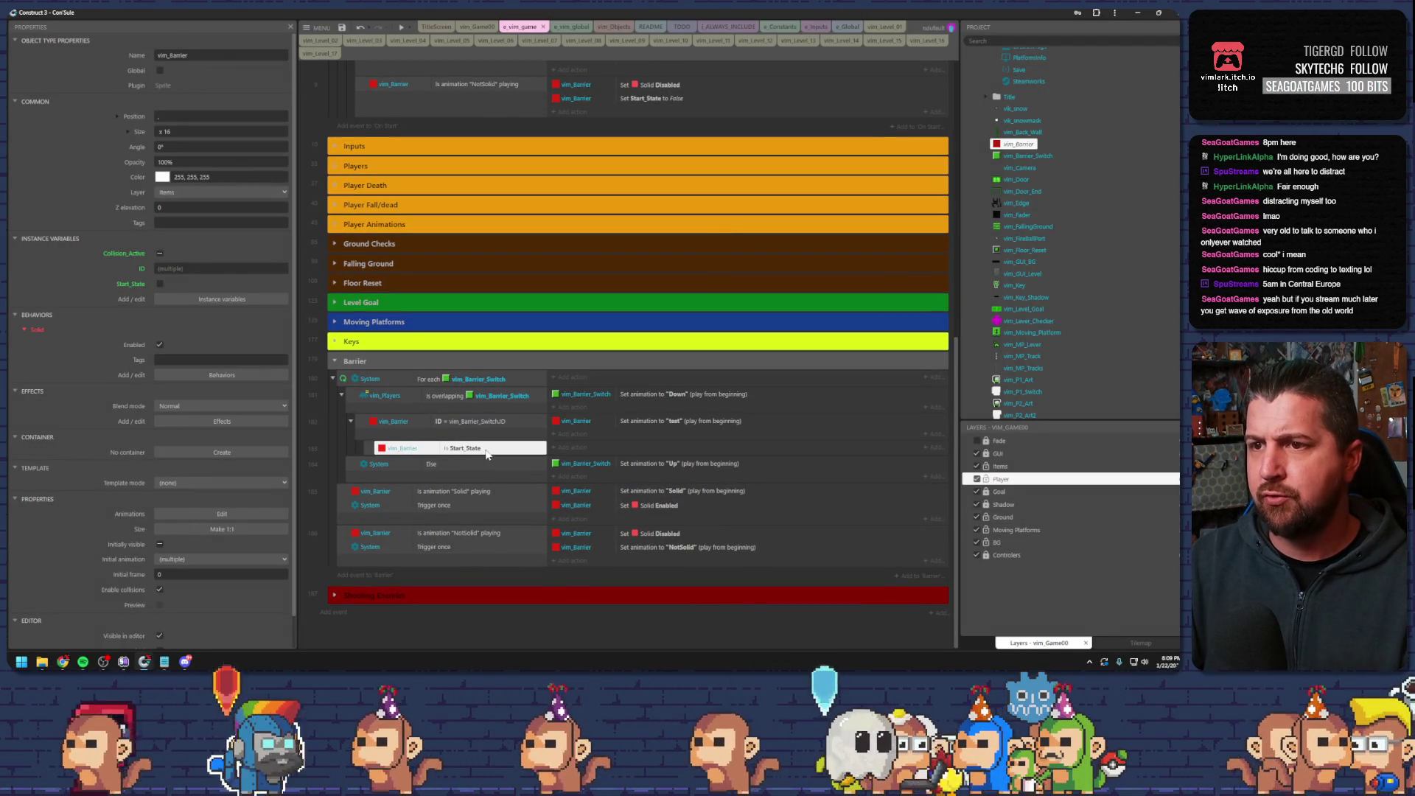
{"action": "left_click", "coordinate": [570, 425]}
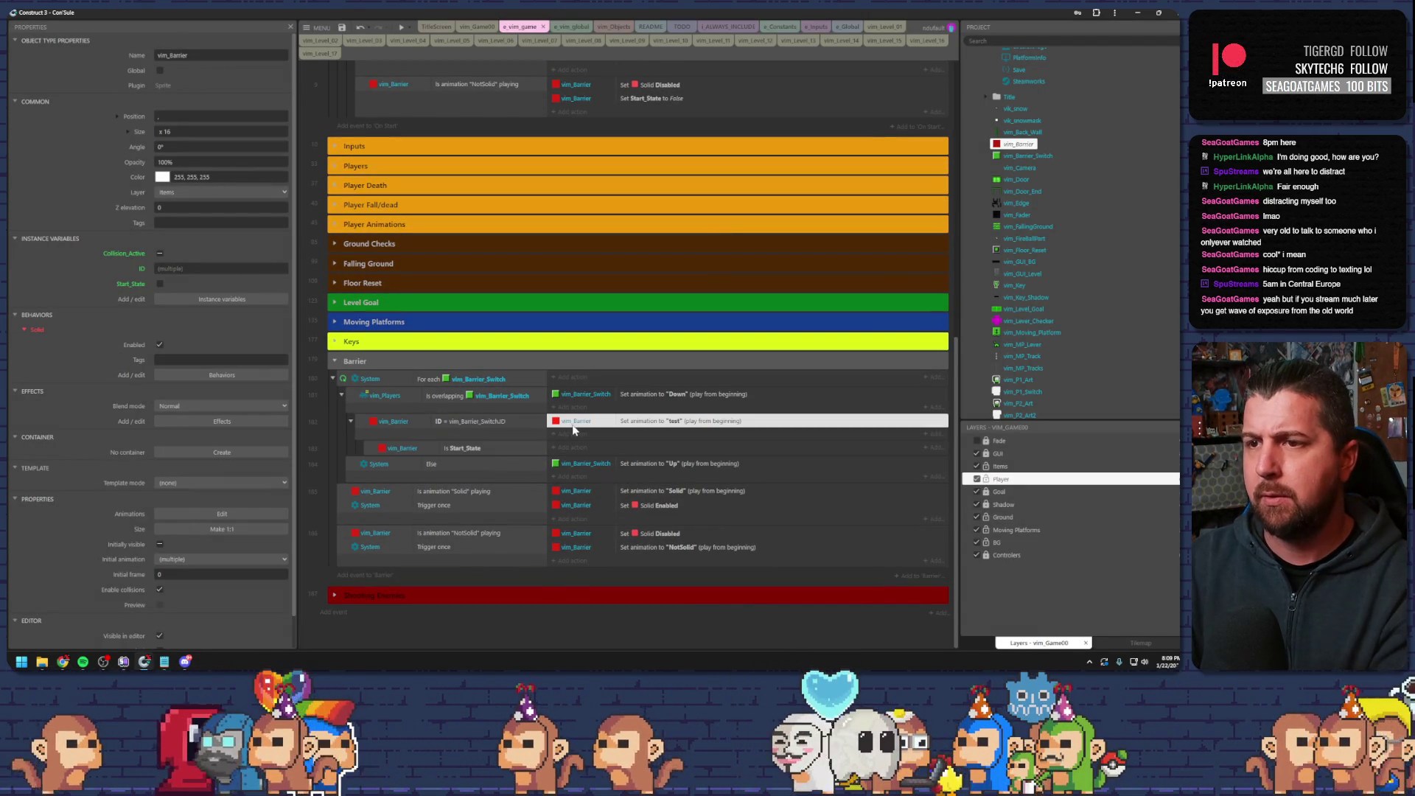
{"action": "key", "text": "Delete"}
{"action": "left_click", "coordinate": [452, 451]}
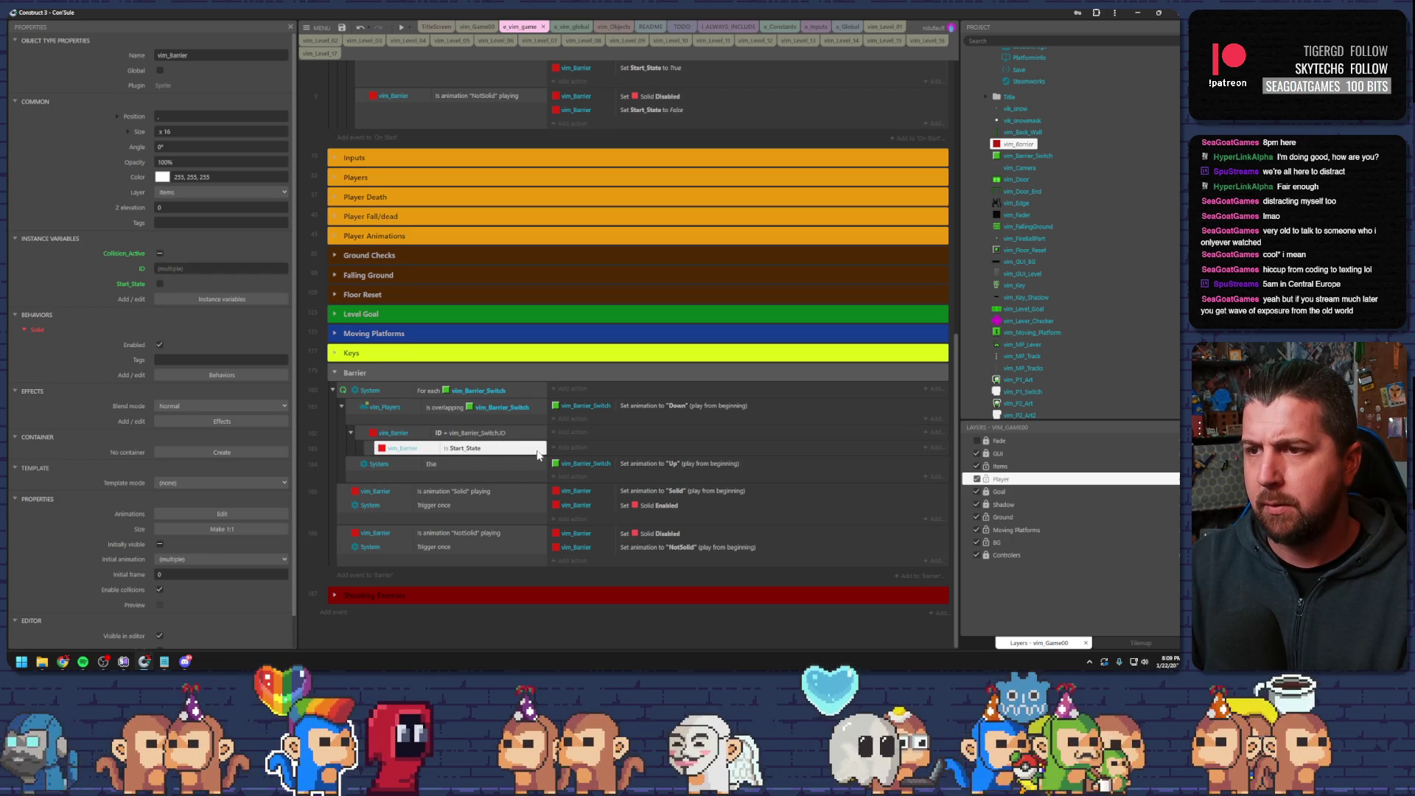
- Copy Set Solid Disabled and the NotSolid animation action into the Is Start_State event
{"action": "left_click", "coordinate": [634, 506]}
{"action": "left_click", "coordinate": [624, 534]}
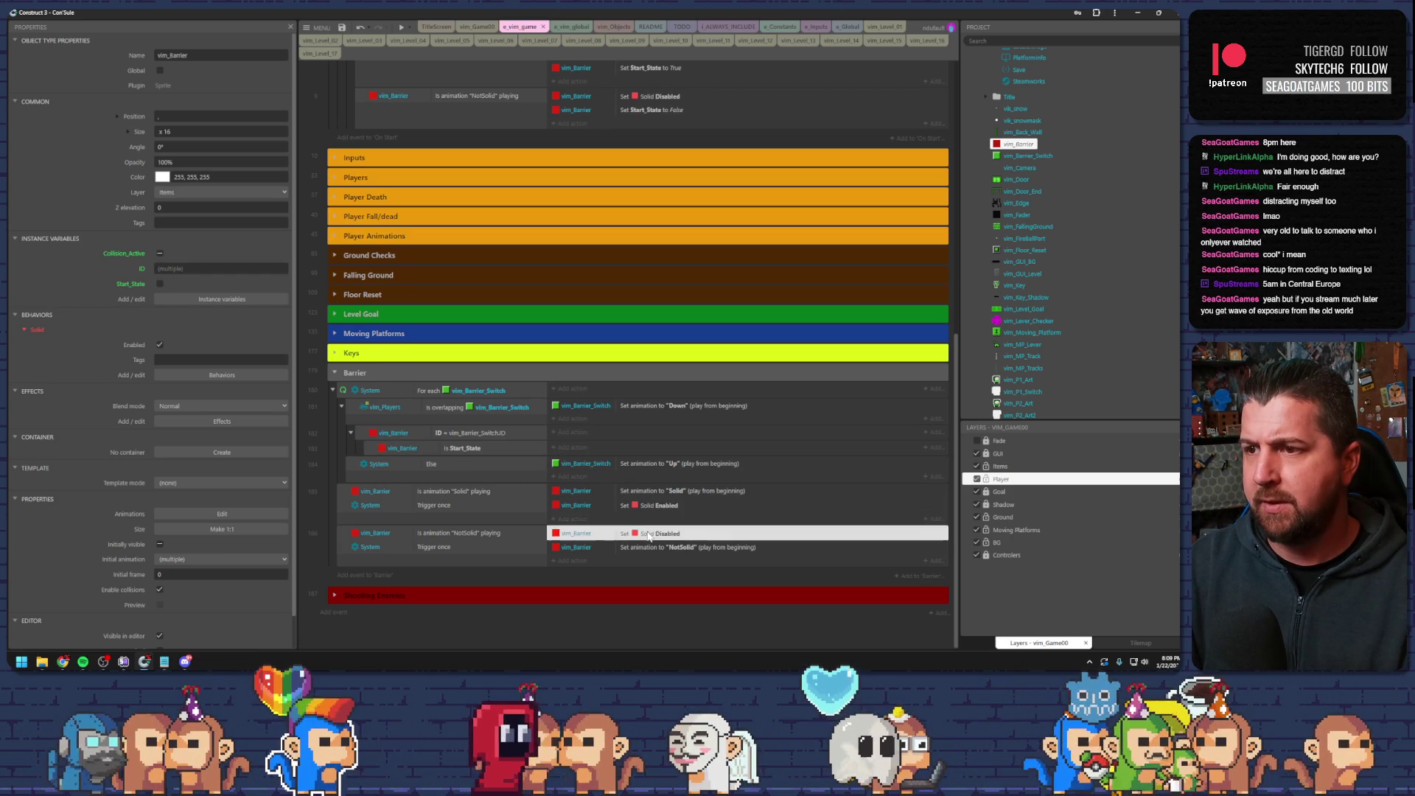
{"action": "left_click_drag", "start_coordinate": [610, 536], "coordinate": [619, 442]}
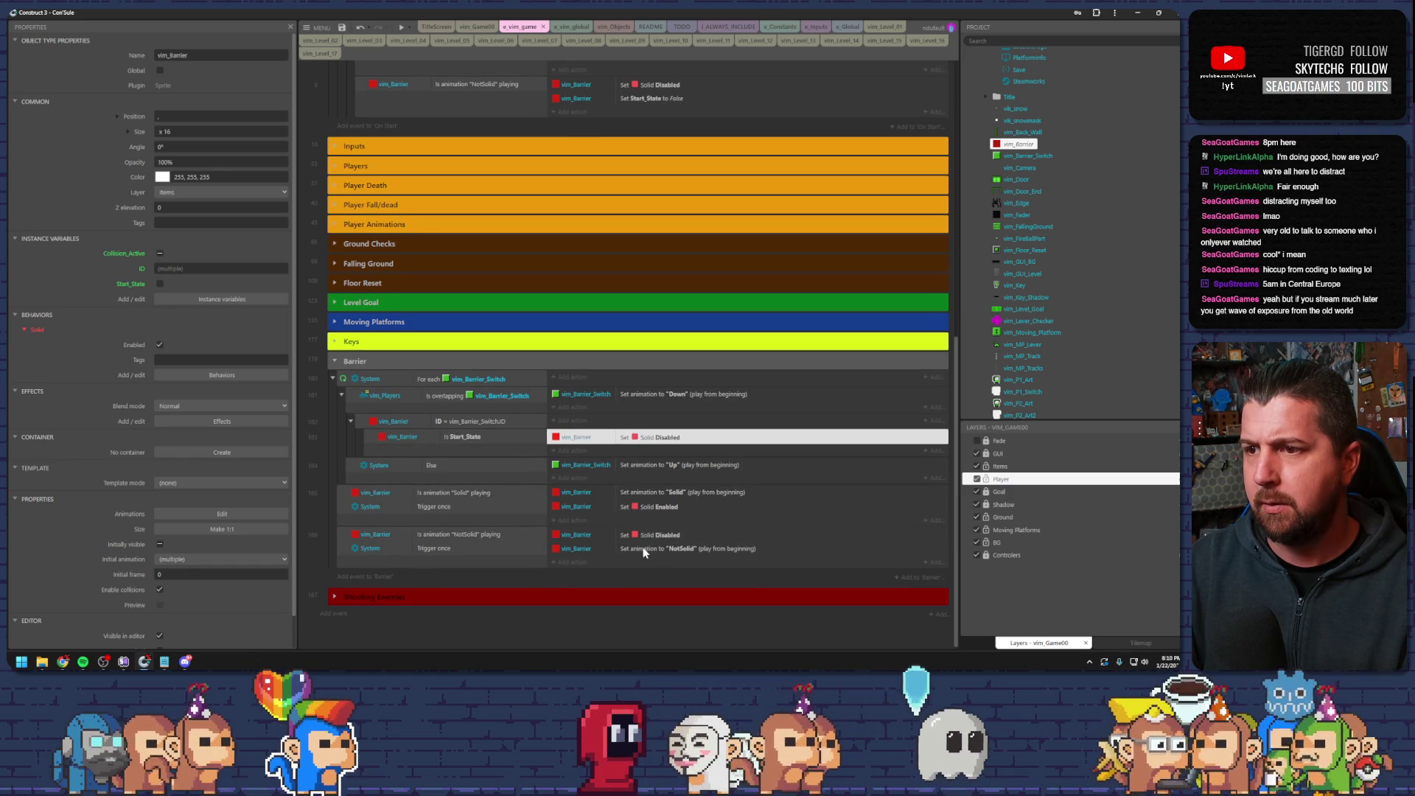
{"action": "left_click", "coordinate": [638, 550]}
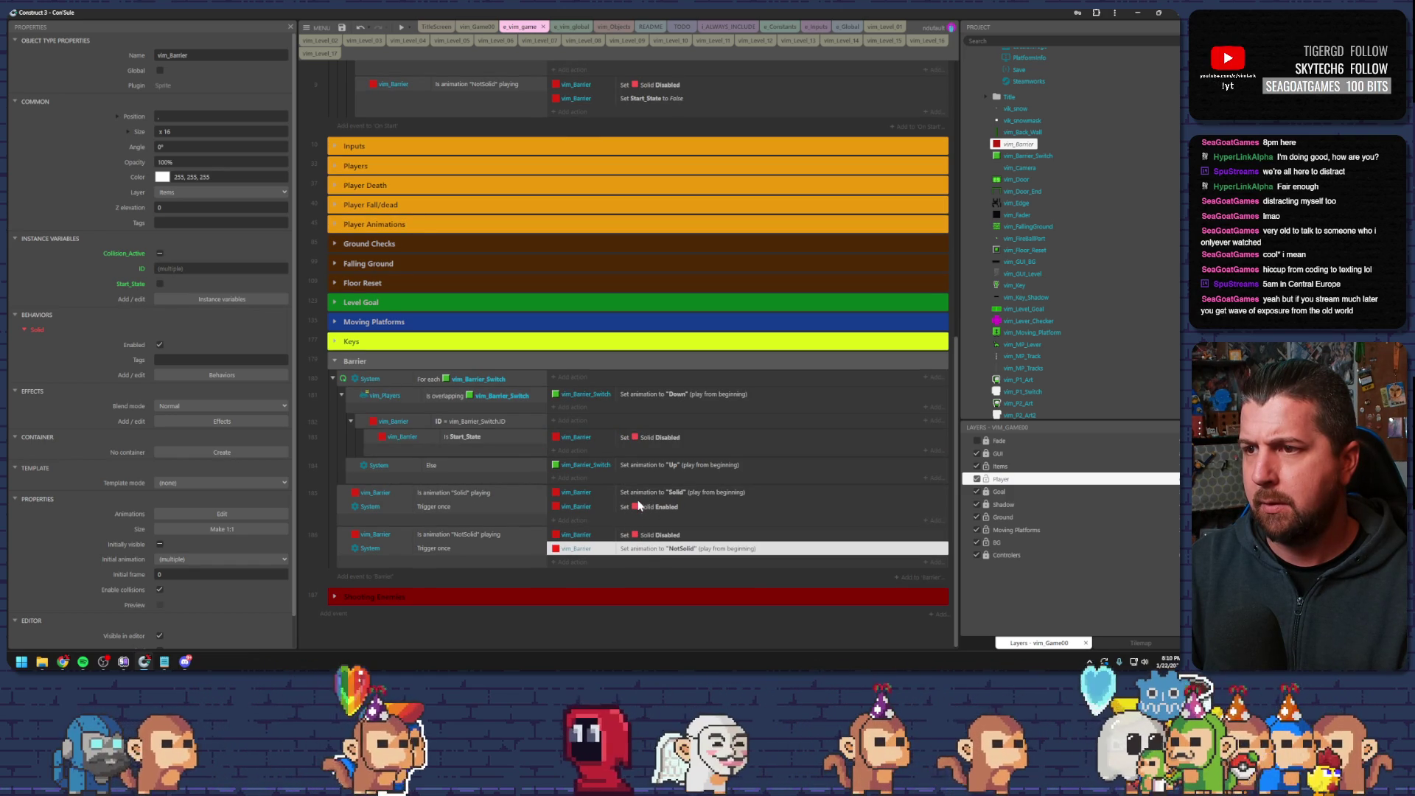
{"action": "left_click", "coordinate": [639, 496]}
{"action": "left_click", "coordinate": [647, 550]}
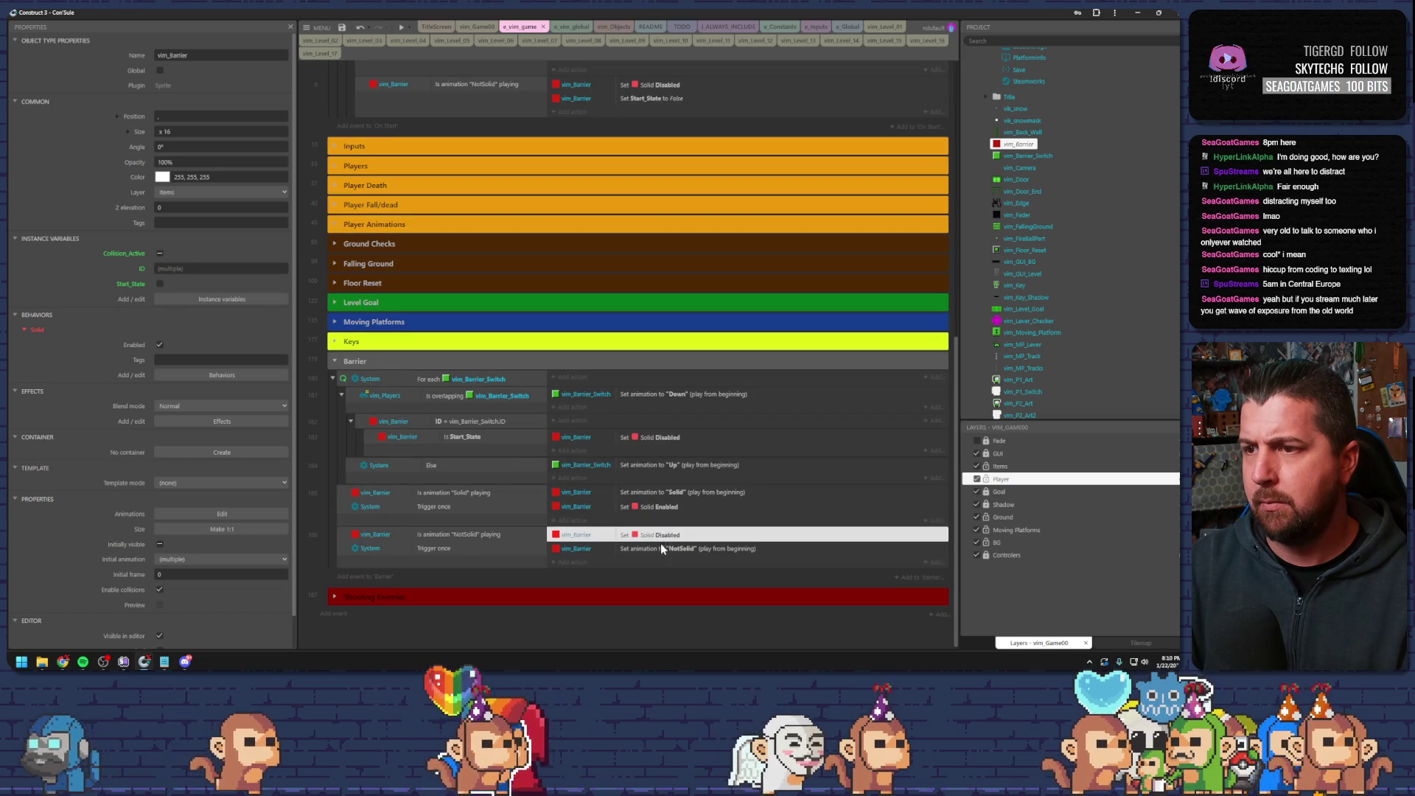
{"action": "left_click_drag", "start_coordinate": [644, 551], "coordinate": [641, 455]}
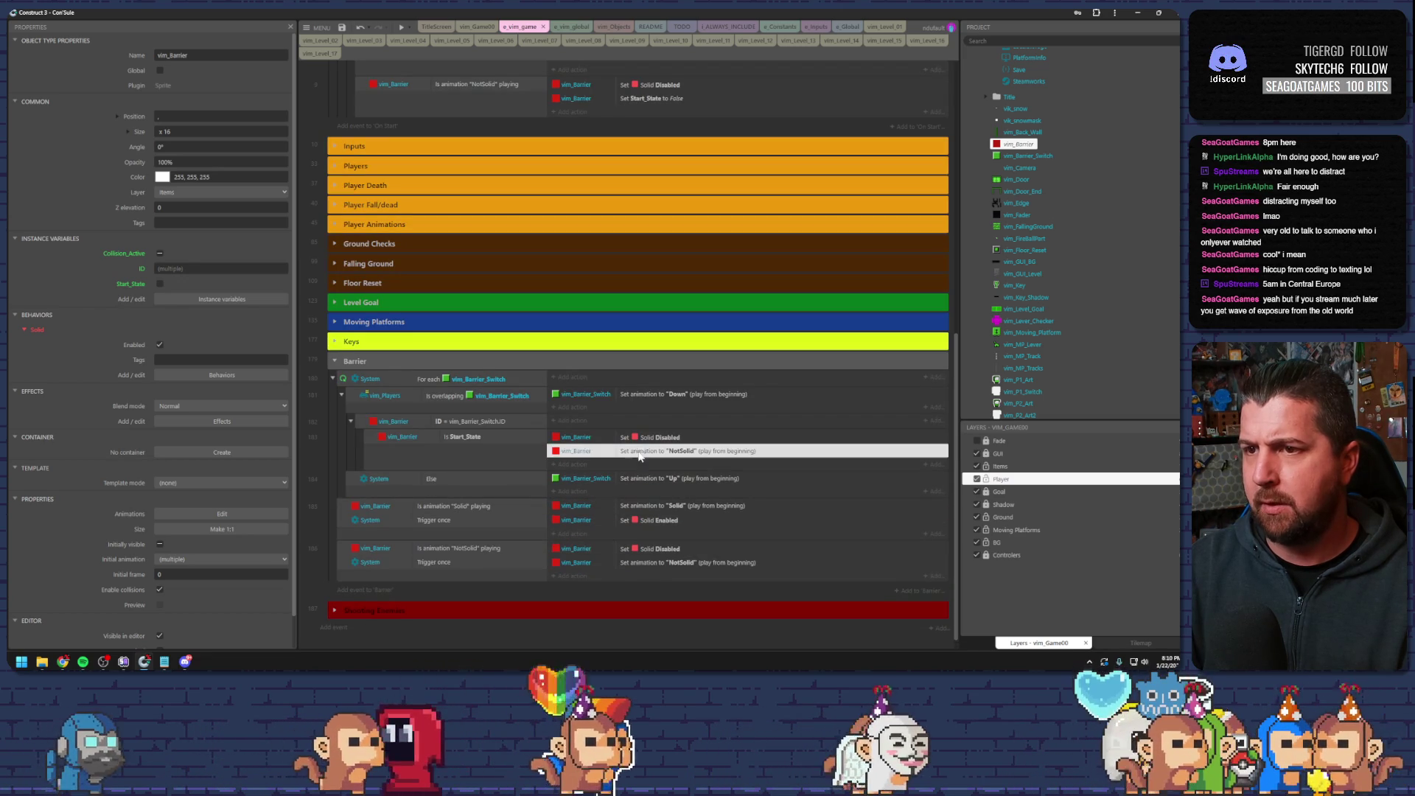
- Add an Else event after Is Start_State holding the Solid animation and Set Solid Enabled actions
{"action": "left_click", "coordinate": [372, 440]}
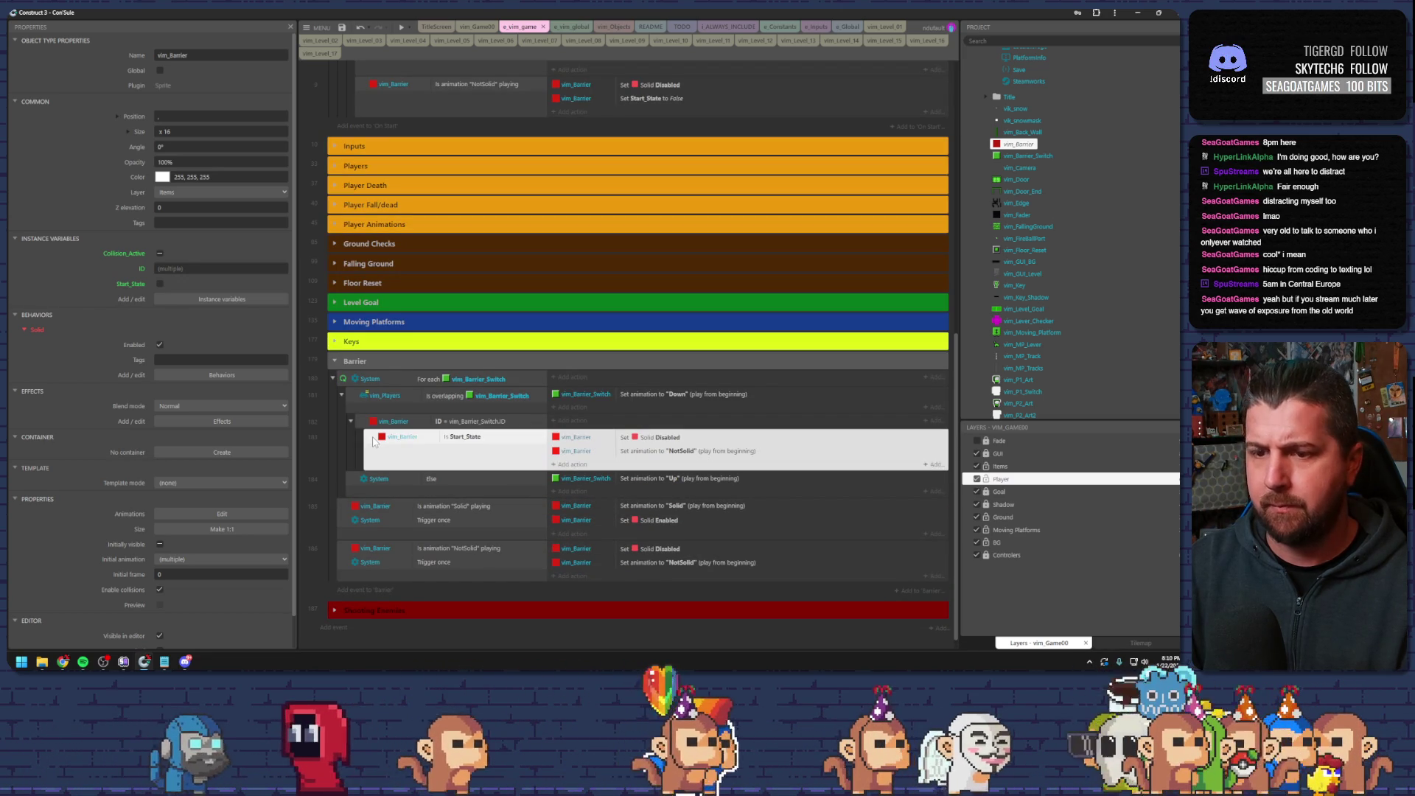
{"action": "key", "text": "x"}
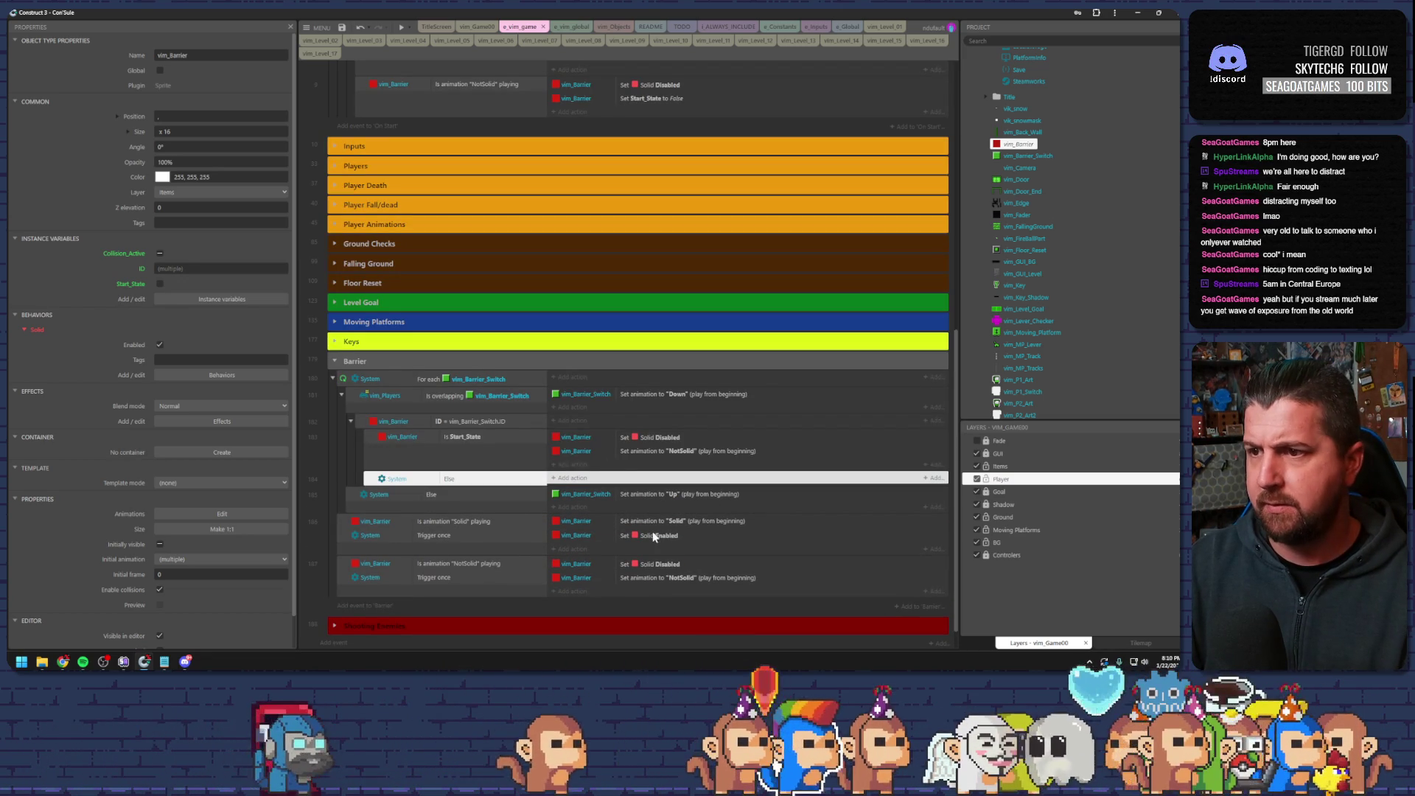
{"action": "left_click", "coordinate": [651, 530]}
{"action": "left_click", "coordinate": [661, 524], "text": "ctrl"}
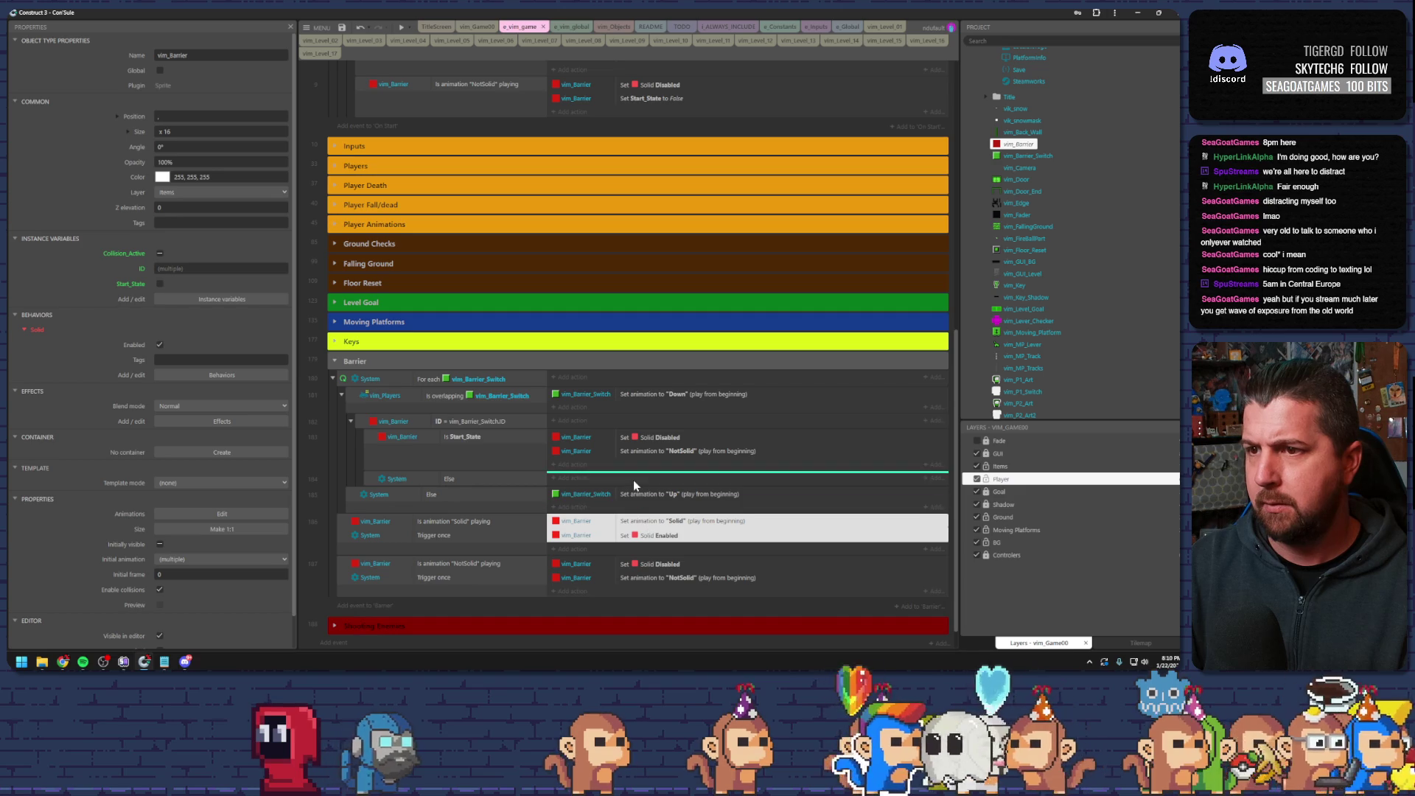
{"action": "left_click_drag", "start_coordinate": [634, 480], "coordinate": [627, 485]}
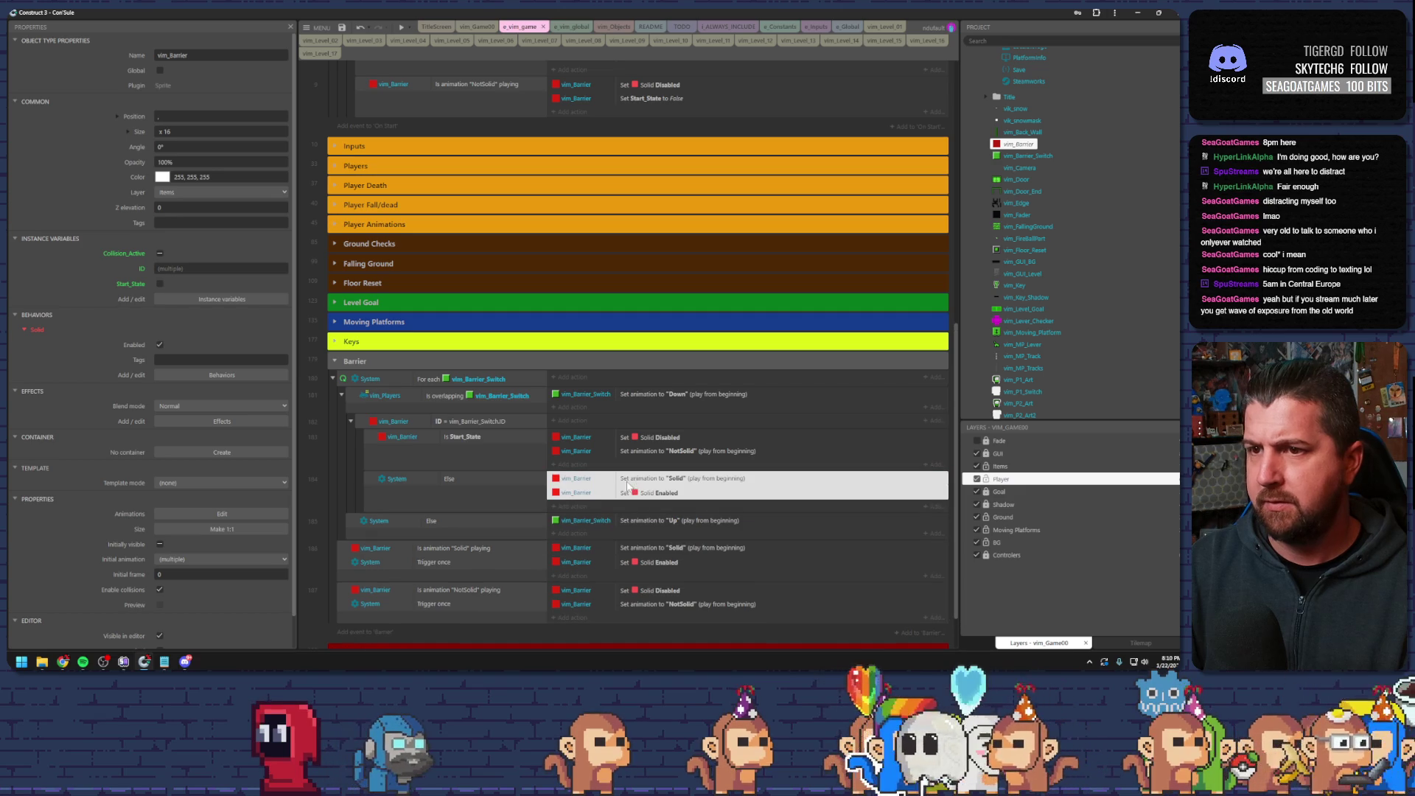
- Place the Start_State/Else pair under the second System Else and swap their Solid and NotSolid actions
{"action": "left_click", "coordinate": [371, 487]}
{"action": "left_click", "coordinate": [371, 441], "text": "ctrl"}
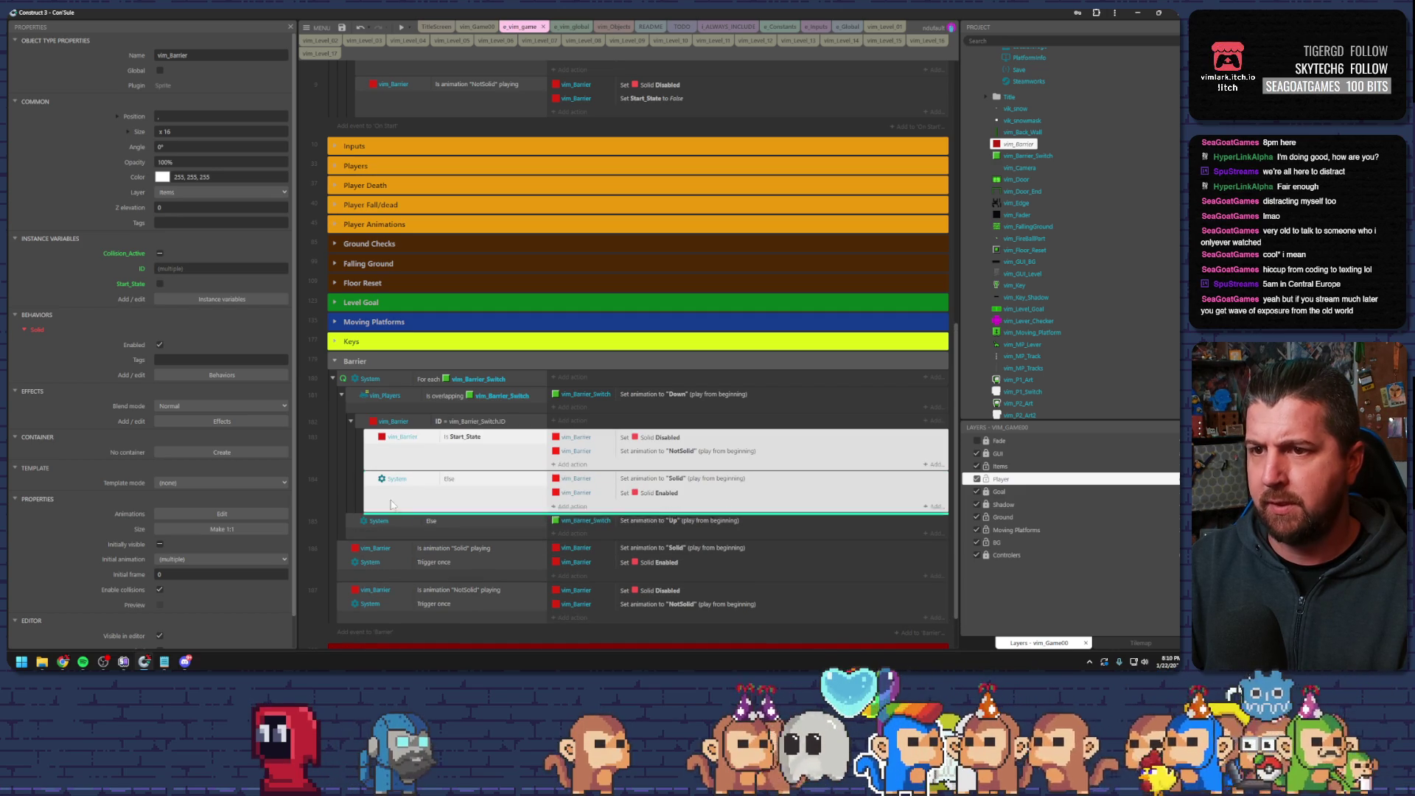
{"action": "left_click_drag", "start_coordinate": [422, 536], "coordinate": [424, 537]}
{"action": "scroll", "coordinate": [470, 504], "scroll_direction": "down", "scroll_amount": 3}
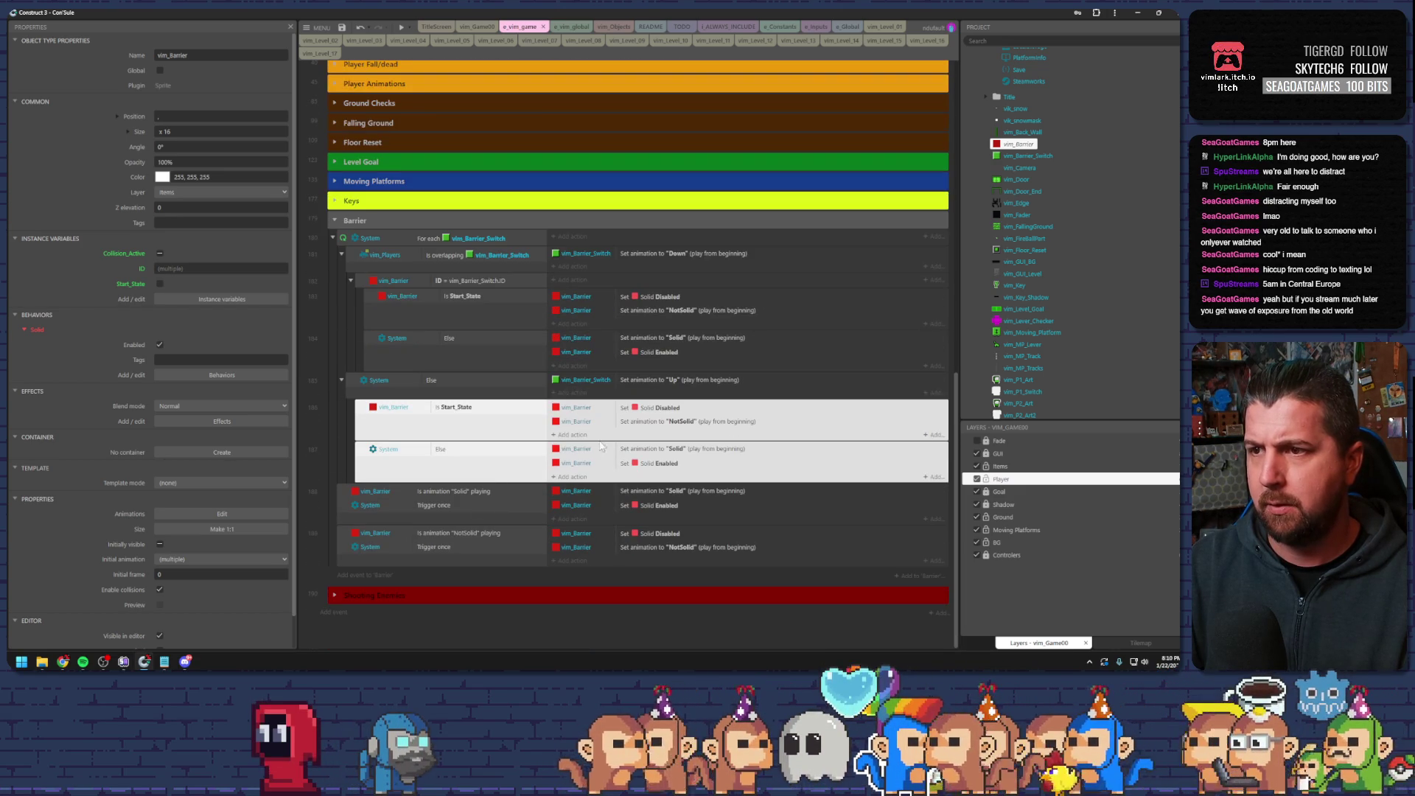
{"action": "left_click", "coordinate": [642, 412]}
{"action": "left_click", "coordinate": [662, 422], "text": "shift"}
{"action": "mouse_move", "coordinate": [662, 421]}
{"action": "left_mouse_down"}
{"action": "mouse_move", "coordinate": [662, 458]}
{"action": "mouse_move", "coordinate": [662, 404]}
{"action": "left_mouse_up"}
{"action": "left_click", "coordinate": [661, 441]}
{"action": "left_click", "coordinate": [661, 422], "text": "shift"}
- Disable the 'Is animation Solid playing' and 'NotSolid playing' events, then launch a preview
{"action": "left_click", "coordinate": [346, 498]}
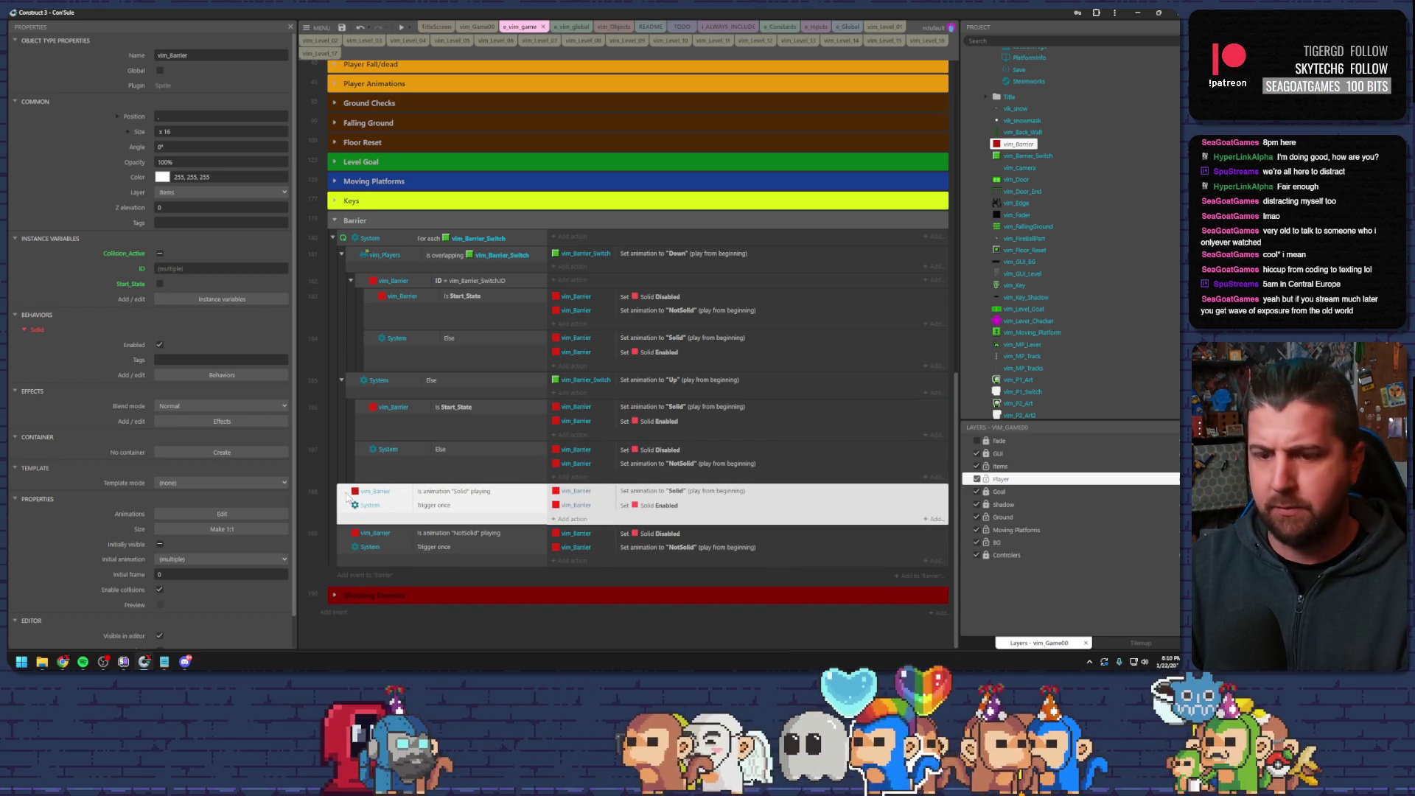
{"action": "key", "text": "d"}
{"action": "left_click", "coordinate": [346, 539]}
{"action": "key", "text": "d"}
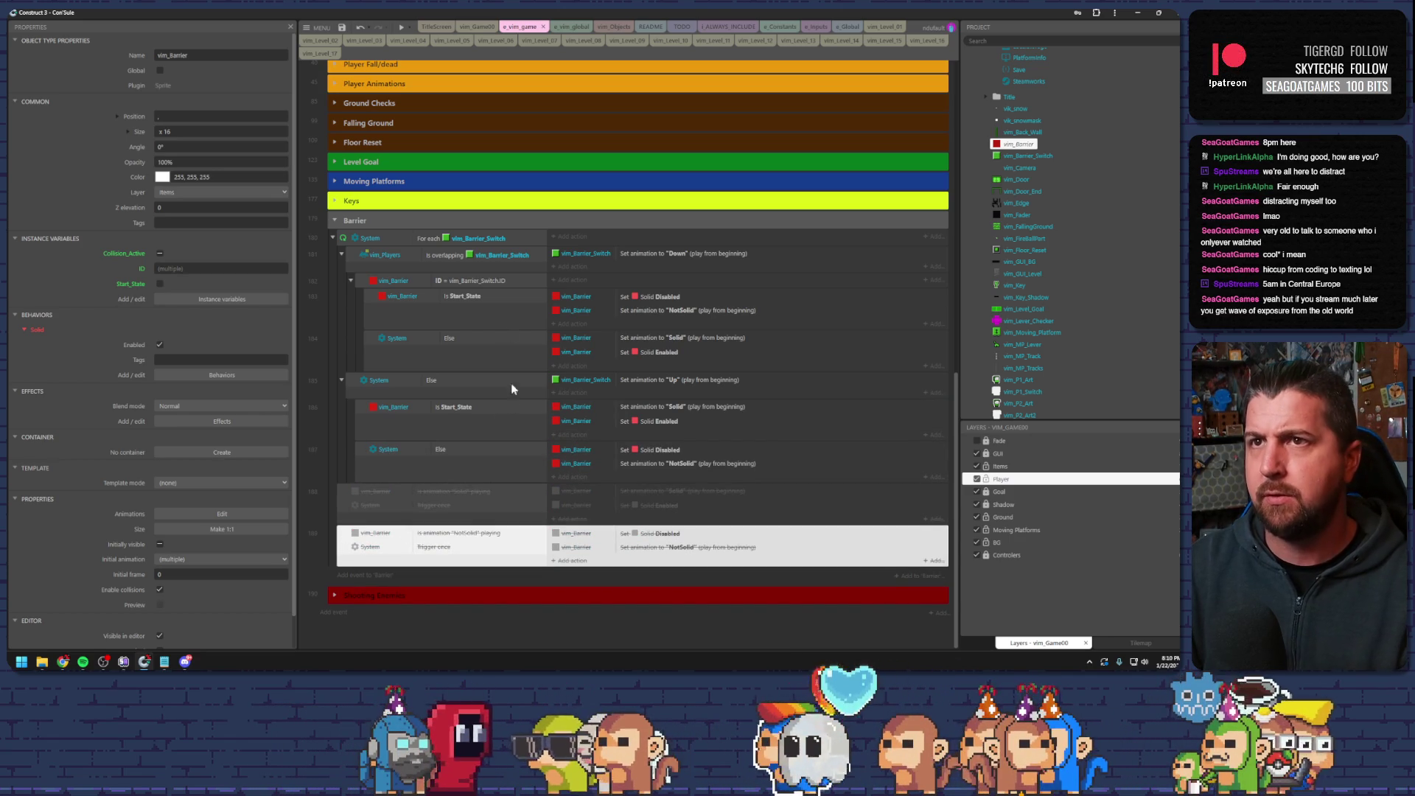
{"action": "left_click", "coordinate": [342, 29]}
{"action": "key", "text": "F5"}
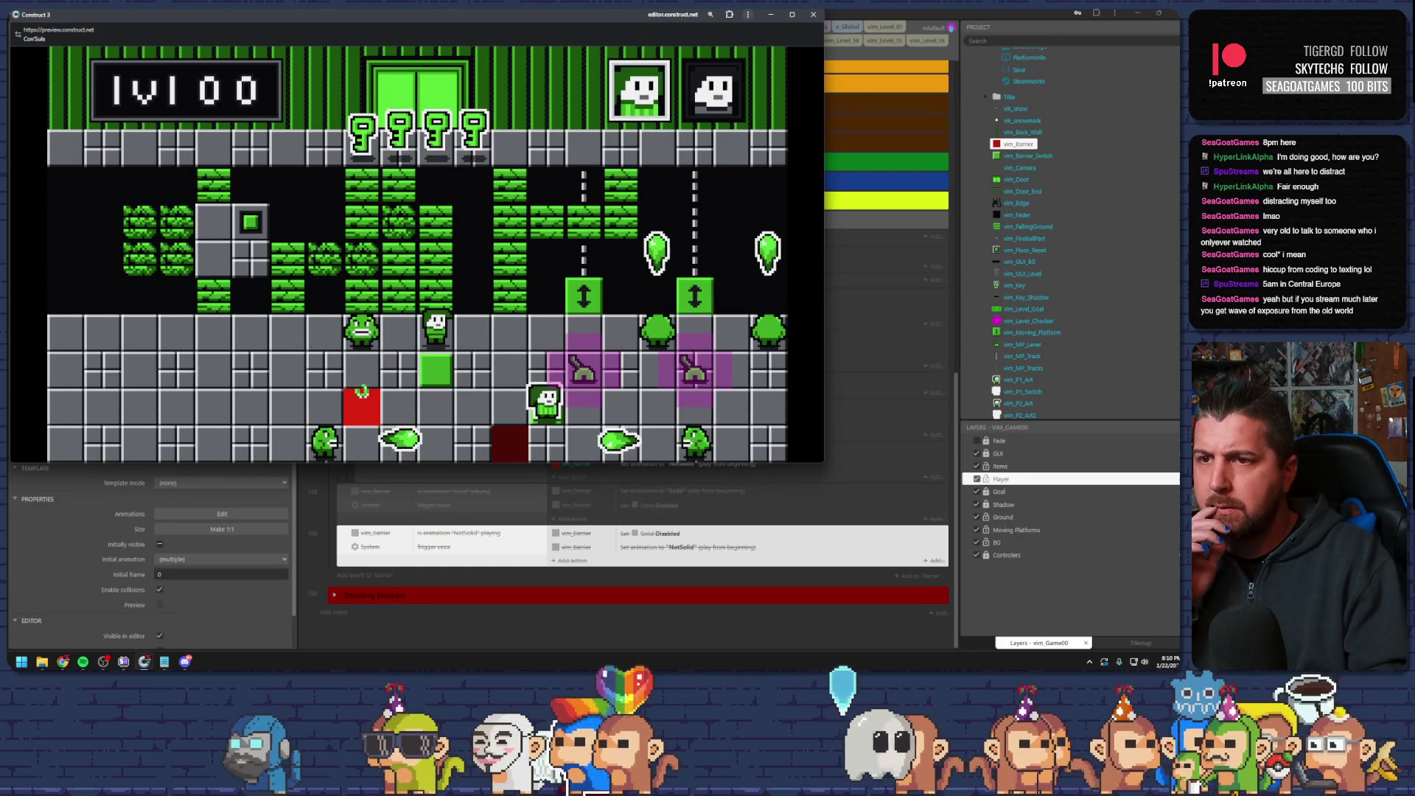
{"action": "key", "text": "Left"}
{"action": "key", "text": "Left"}
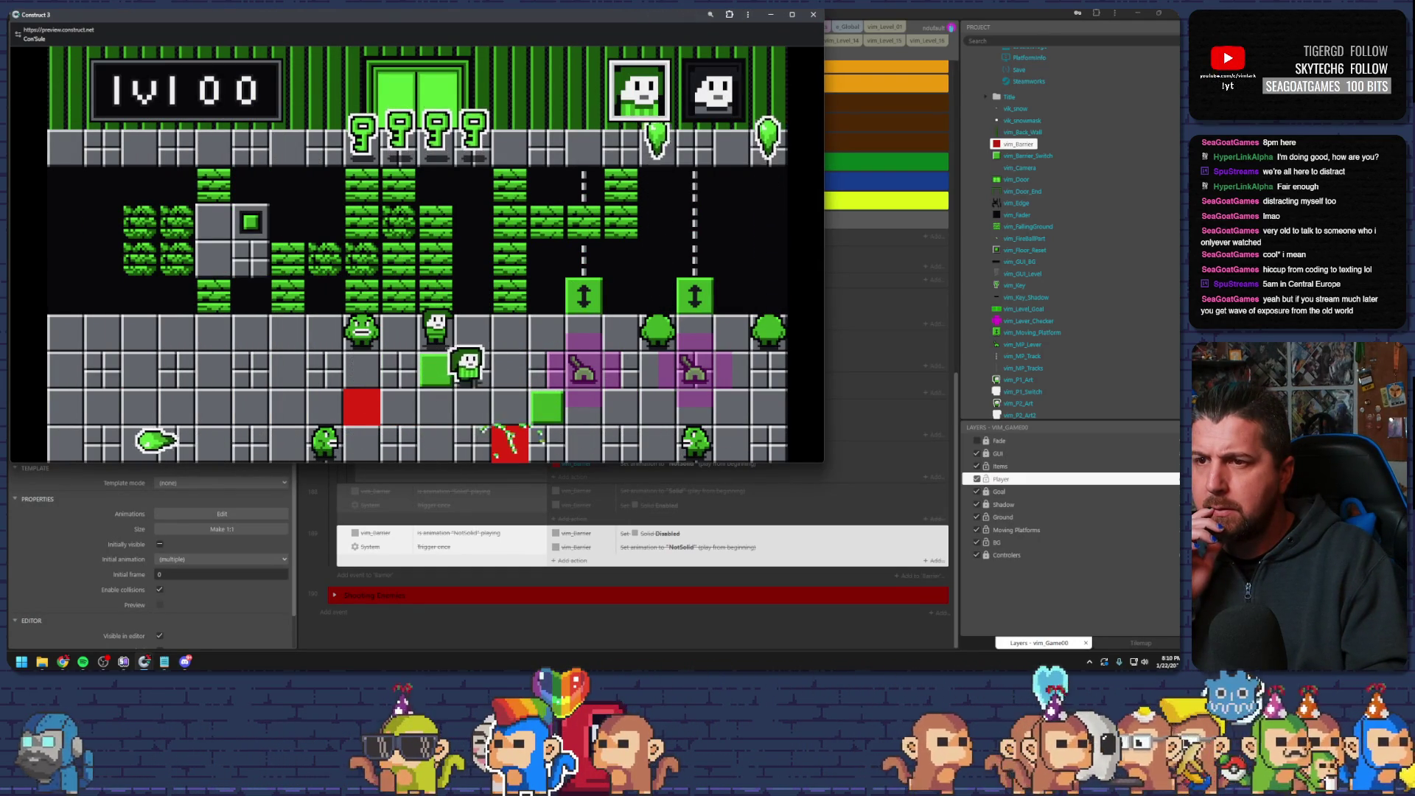
{"action": "key", "text": "Left"}
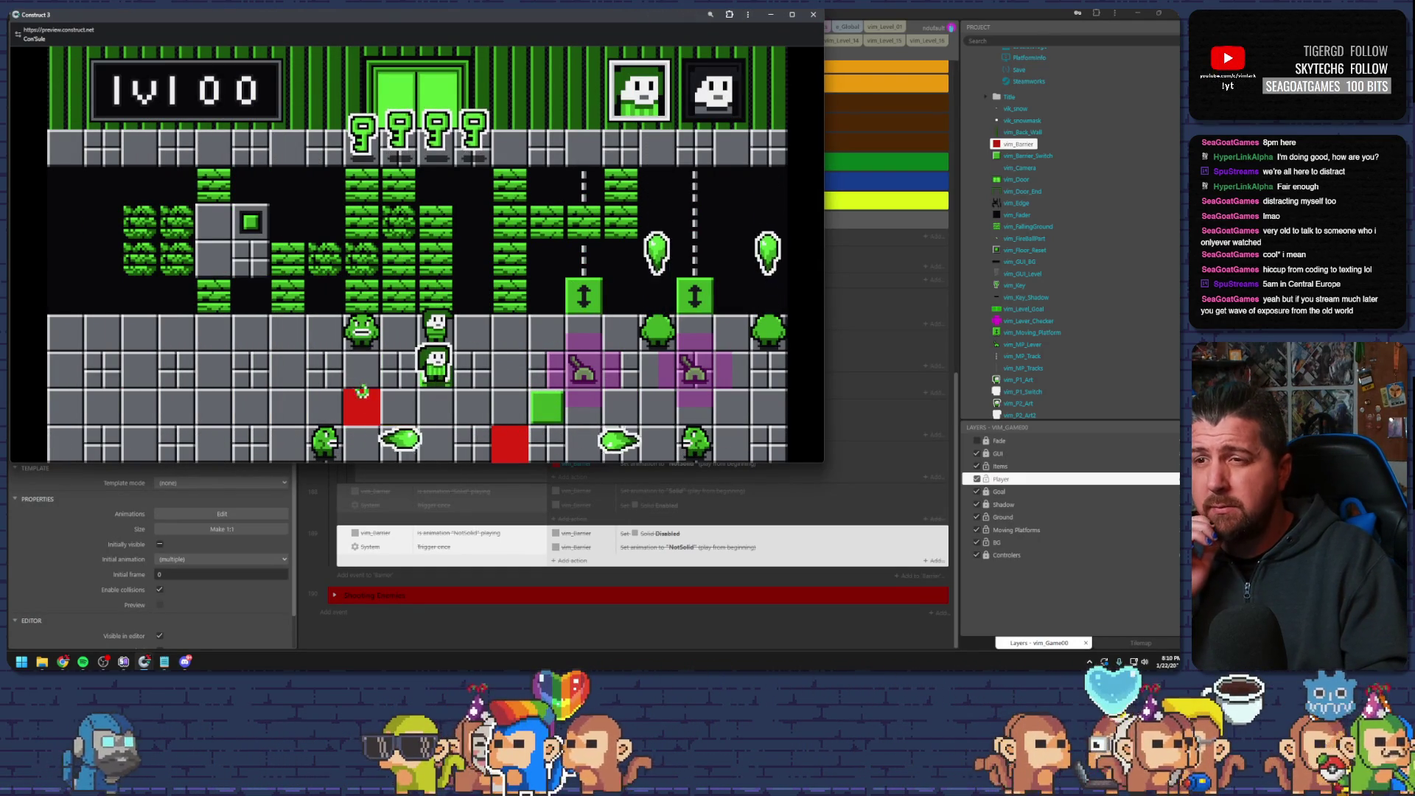
{"action": "key", "text": "Right"}
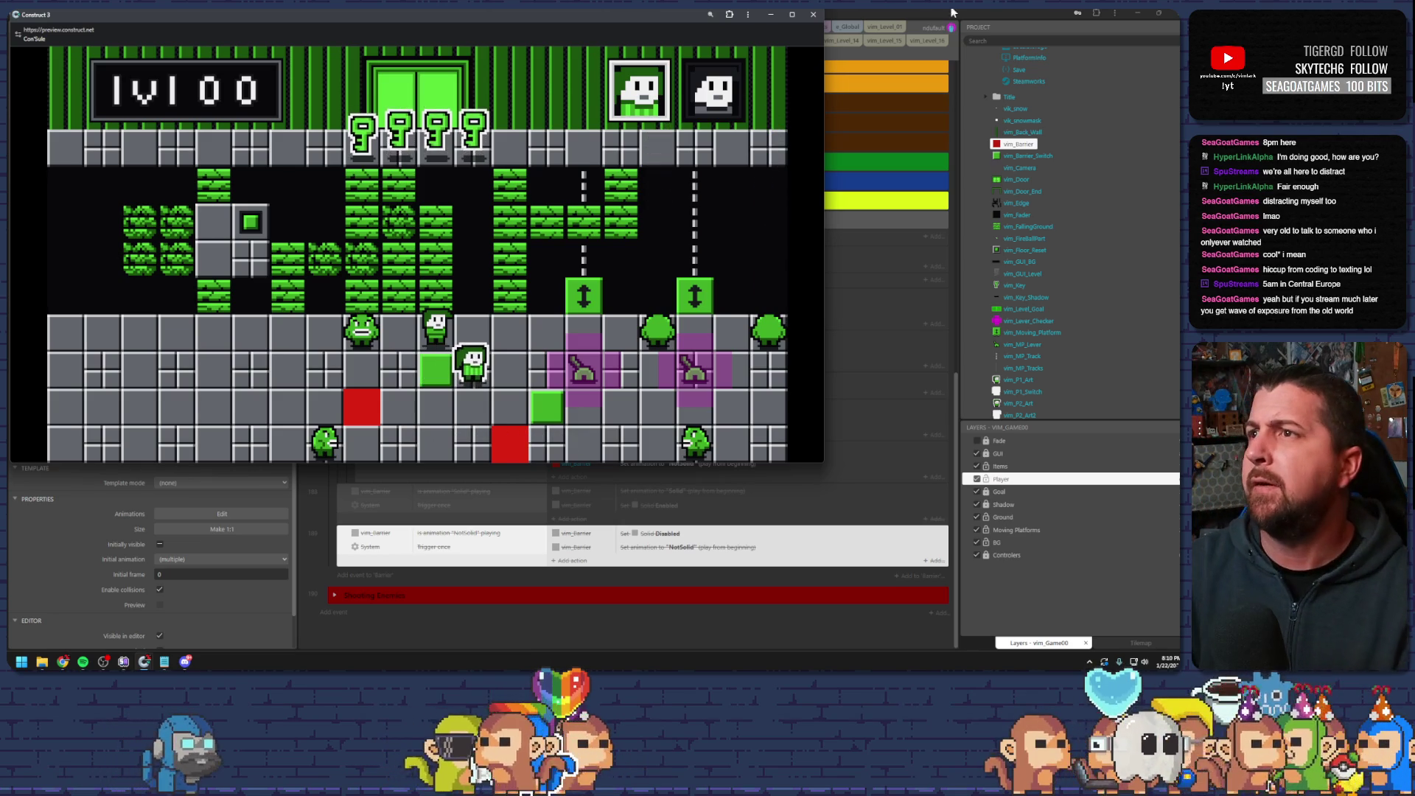
{"action": "left_click", "coordinate": [819, 12]}
{"action": "left_click", "coordinate": [453, 293]}
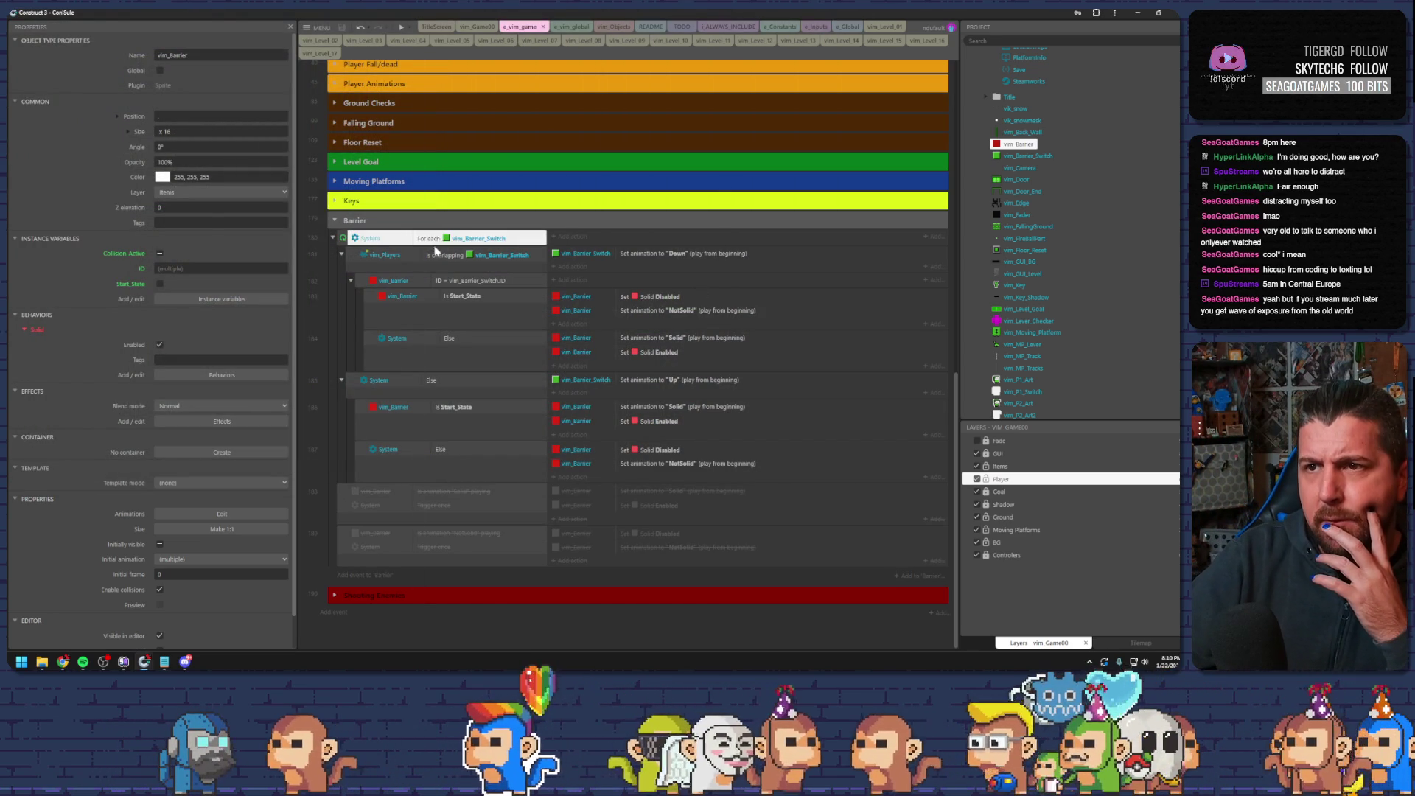
{"action": "left_click", "coordinate": [434, 257]}
{"action": "left_click", "coordinate": [381, 240]}
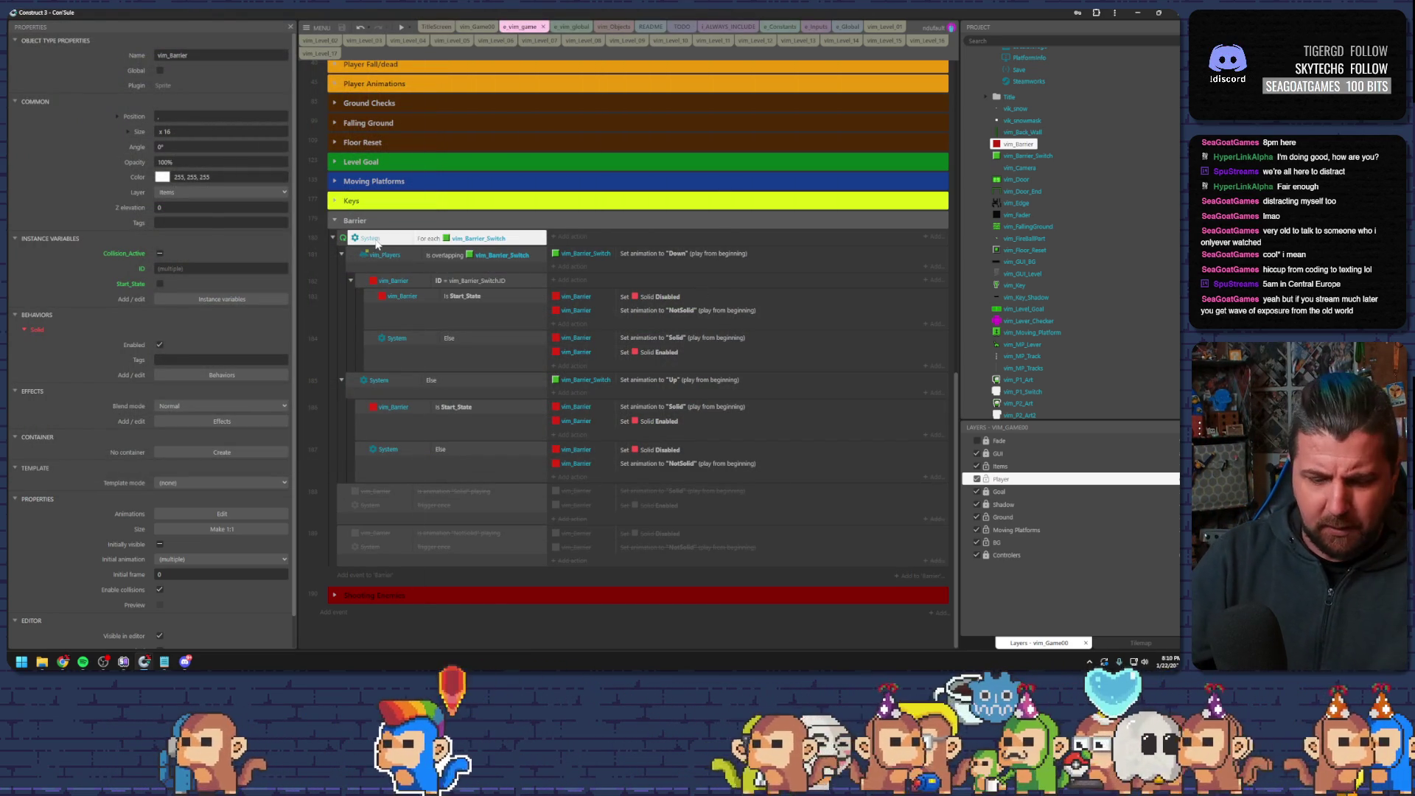
{"action": "key", "text": "F5"}
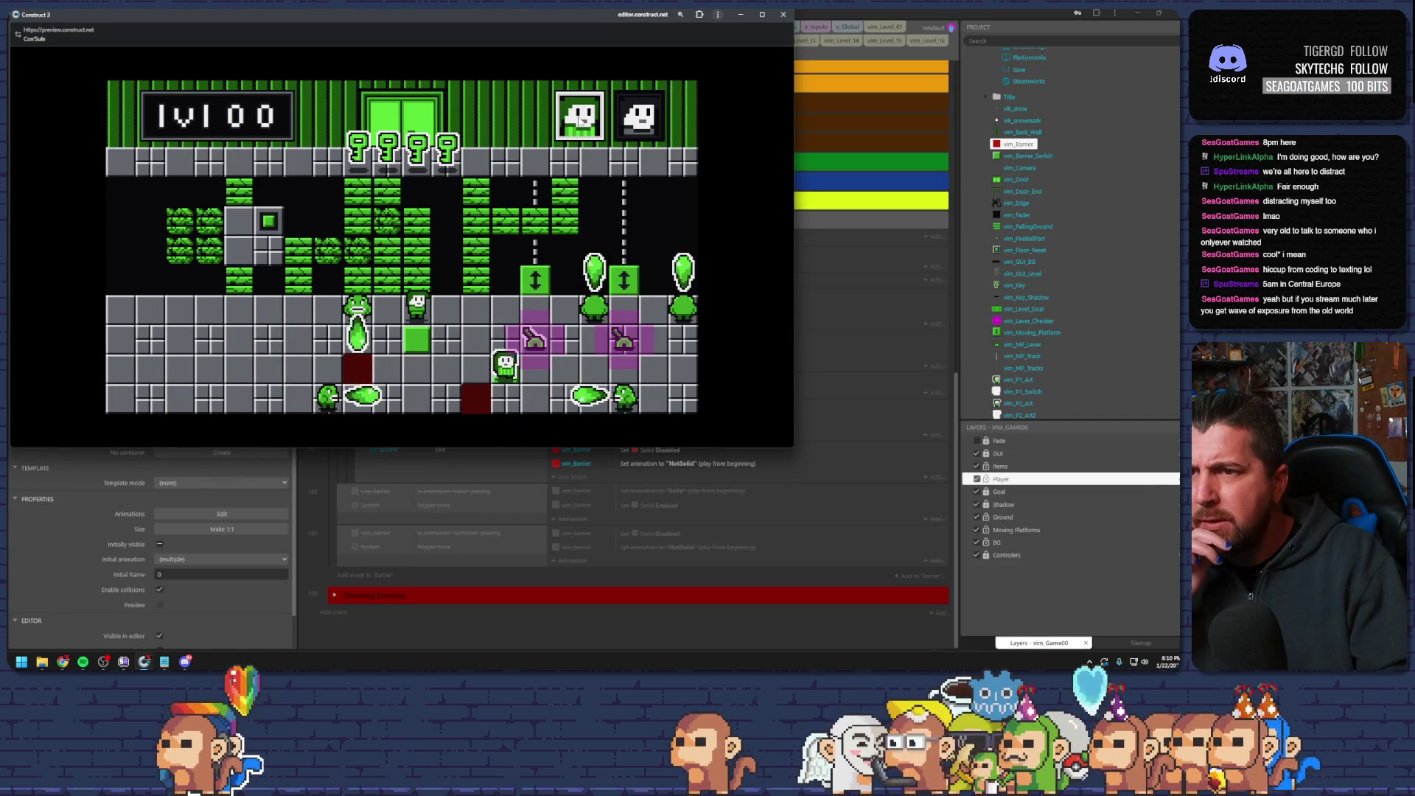
{"action": "key", "text": "Down"}
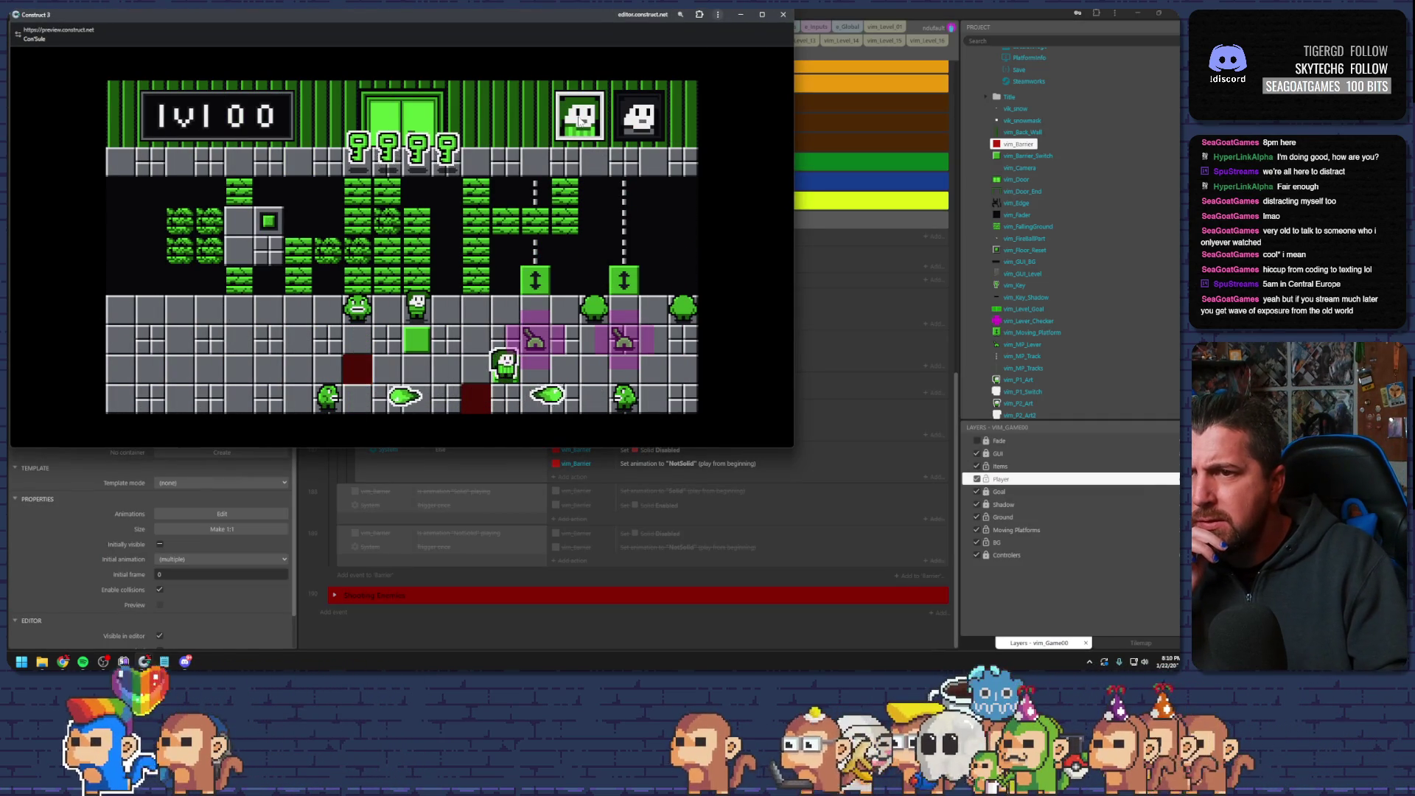
{"action": "key", "text": "Up"}
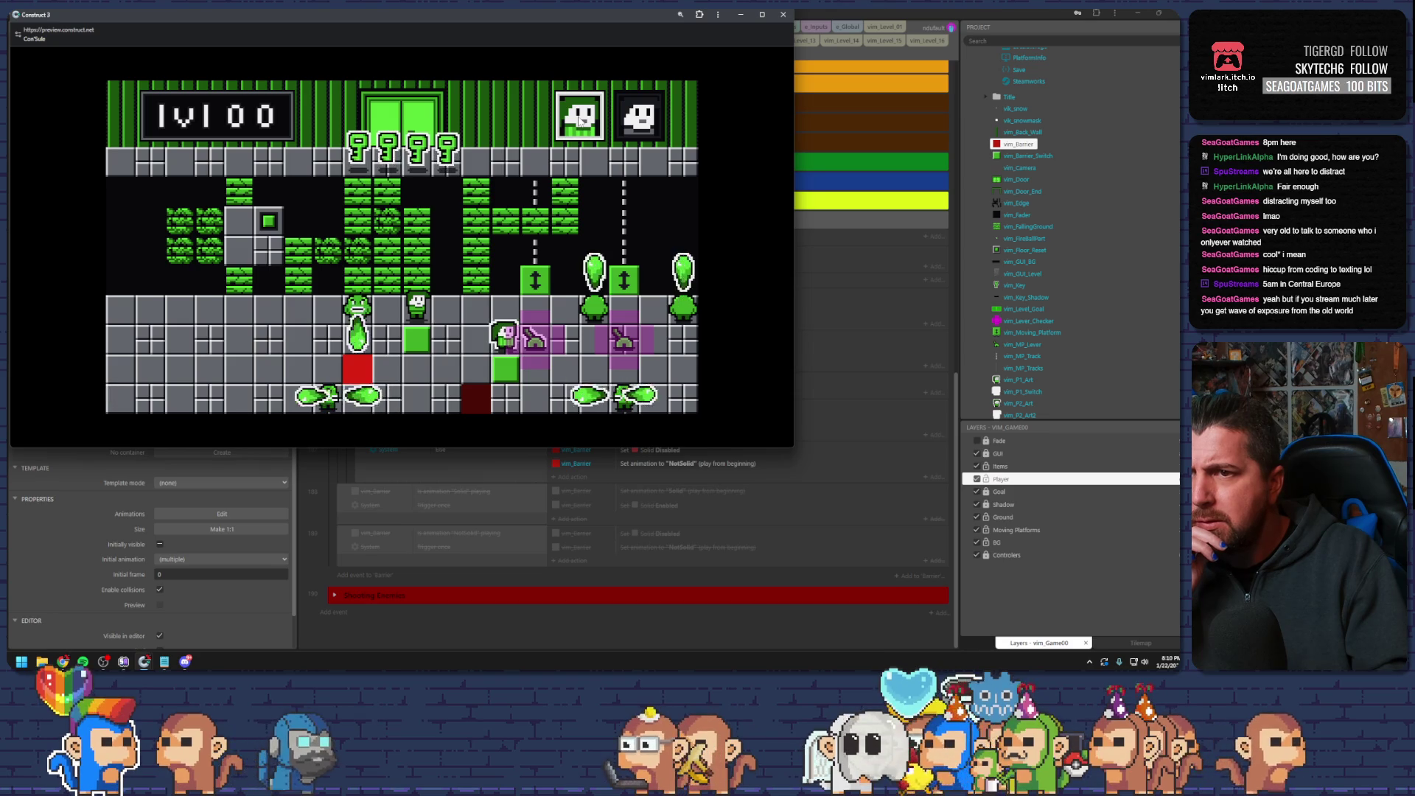
{"action": "key", "text": "Left"}
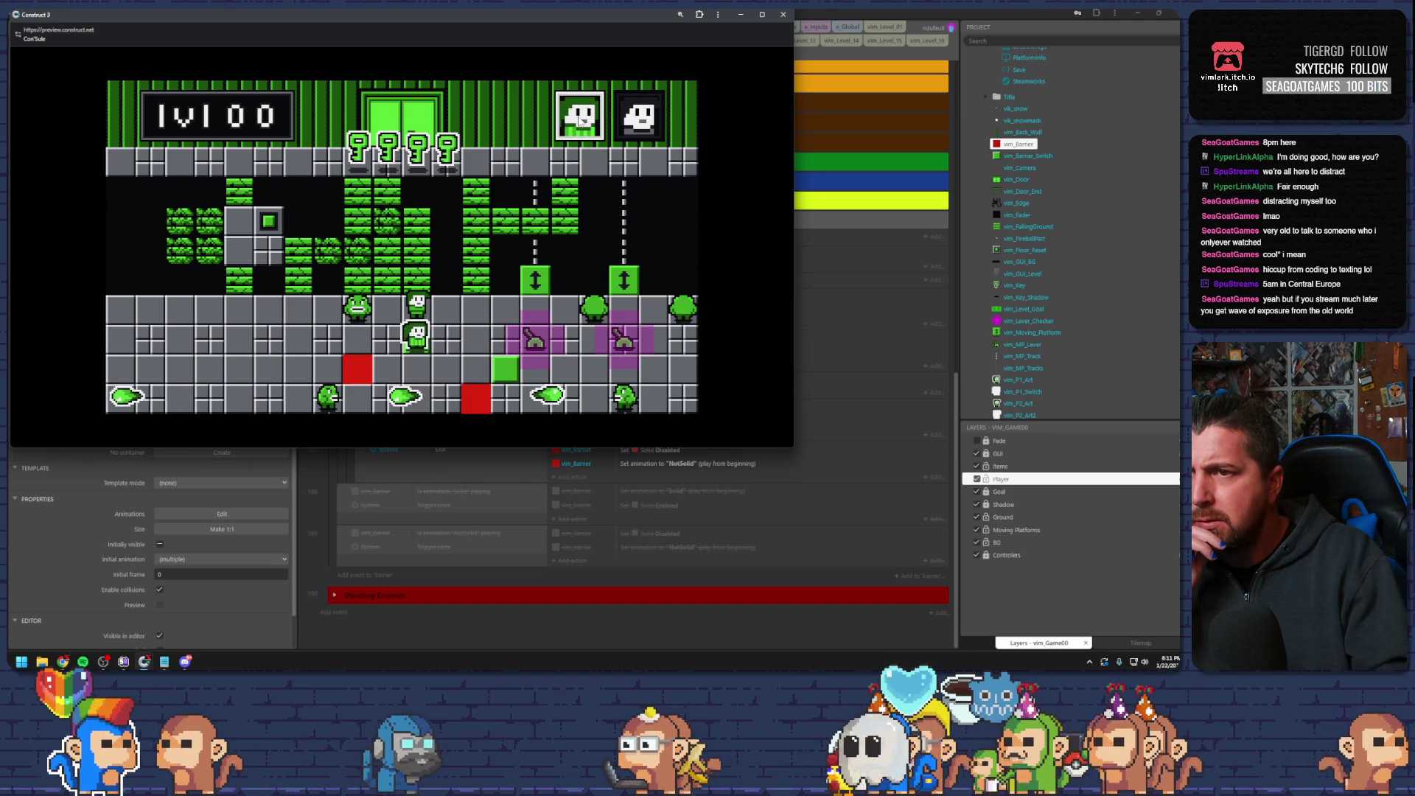
{"action": "key", "text": "Tab"}
{"action": "key", "text": "Right"}
{"action": "key", "text": "Down"}
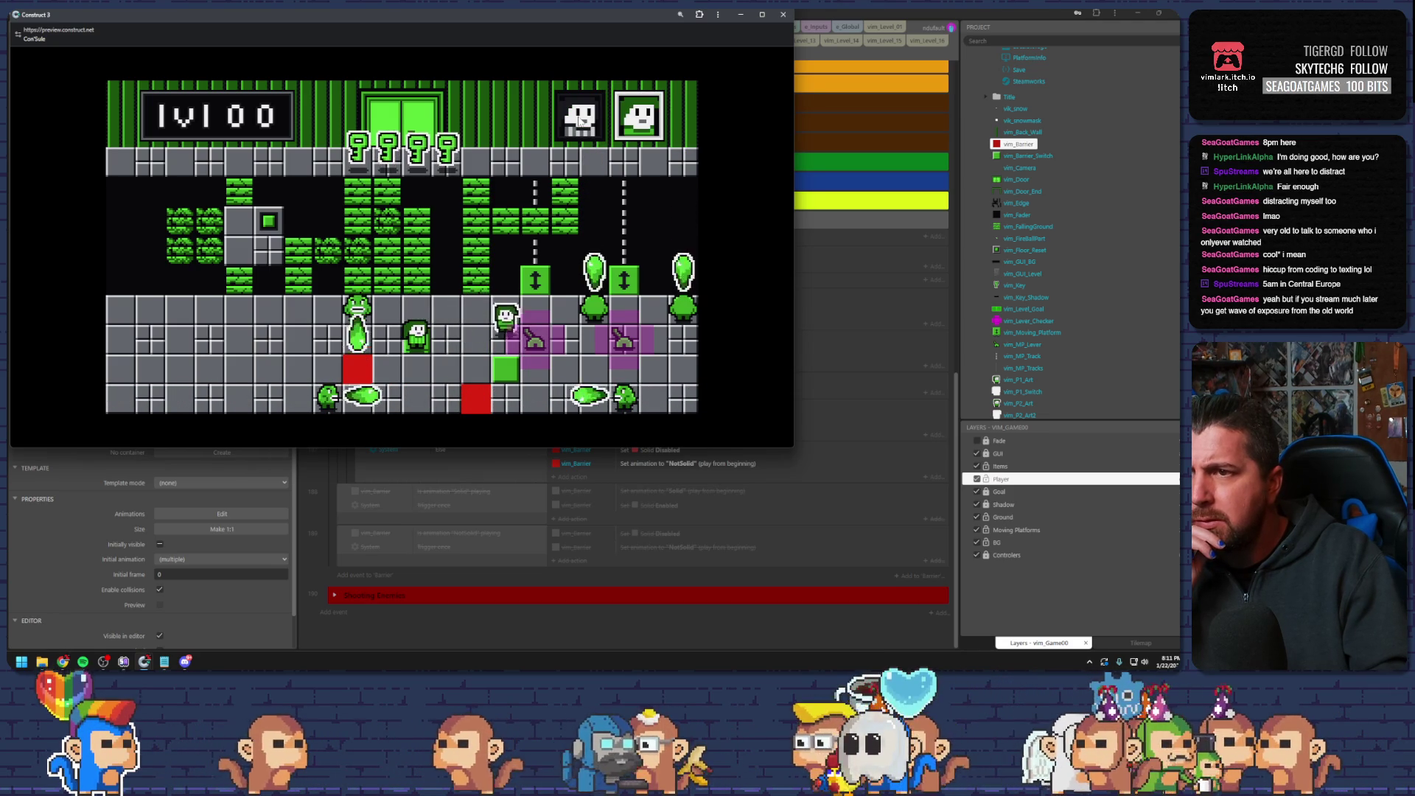
{"action": "key", "text": "Left"}
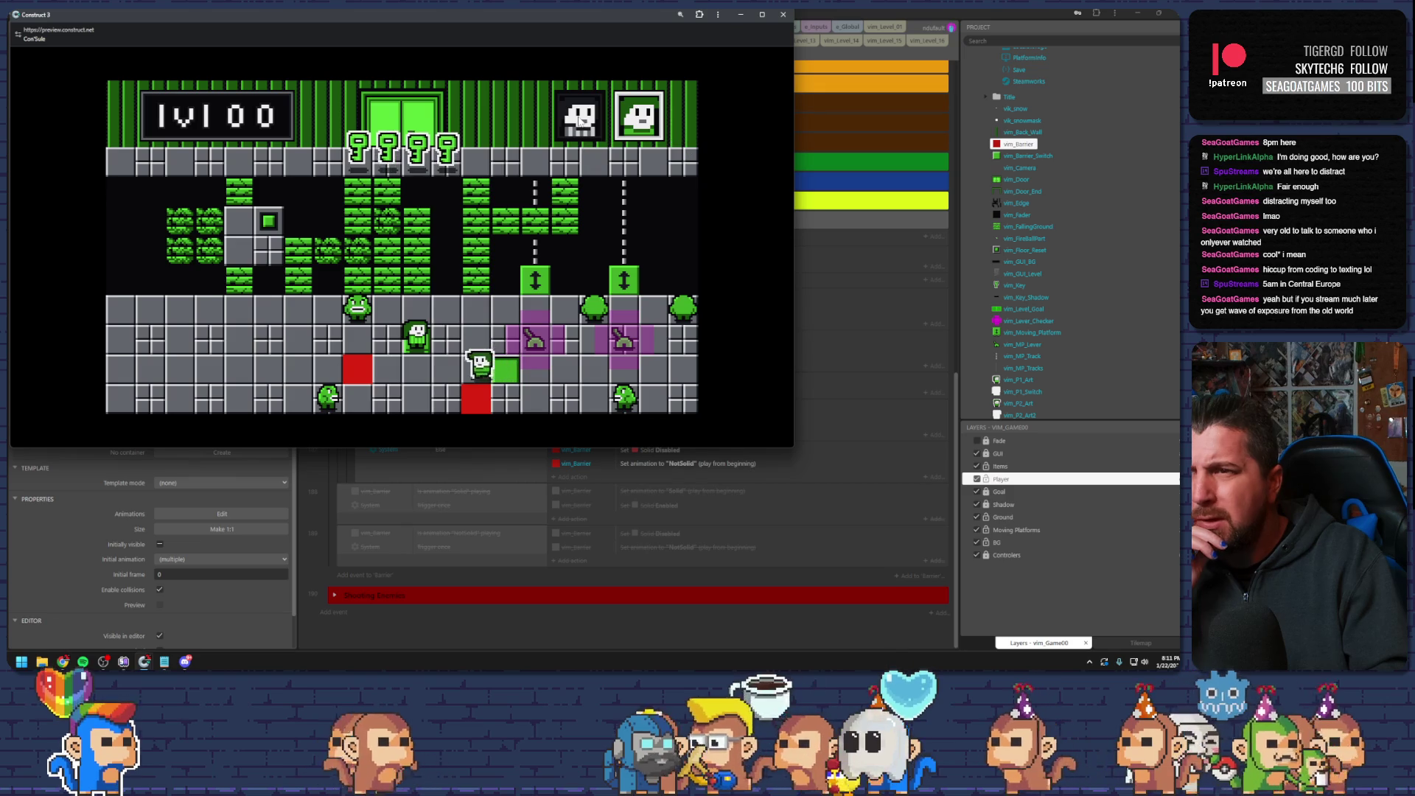
{"action": "key", "text": "Left"}
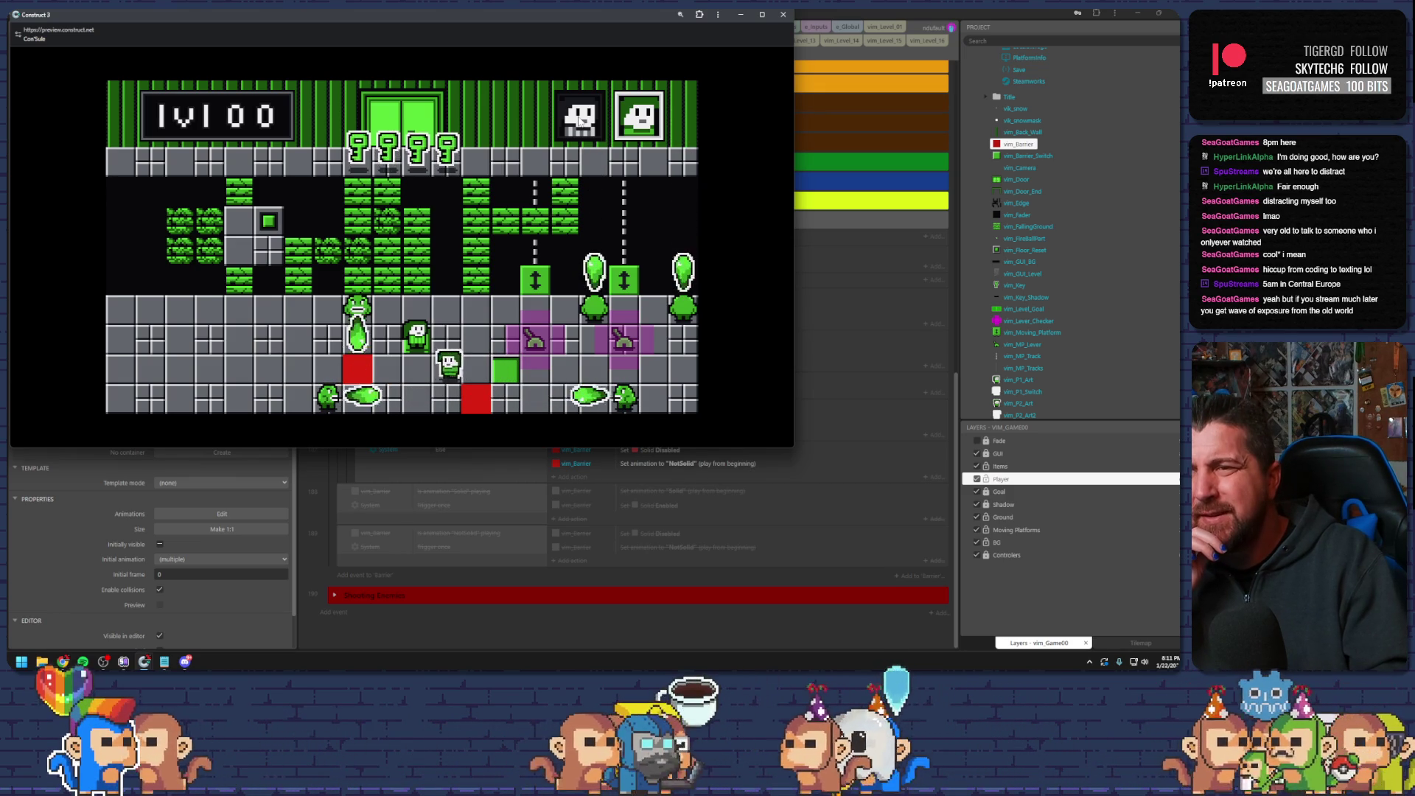
{"action": "key", "text": "Right"}
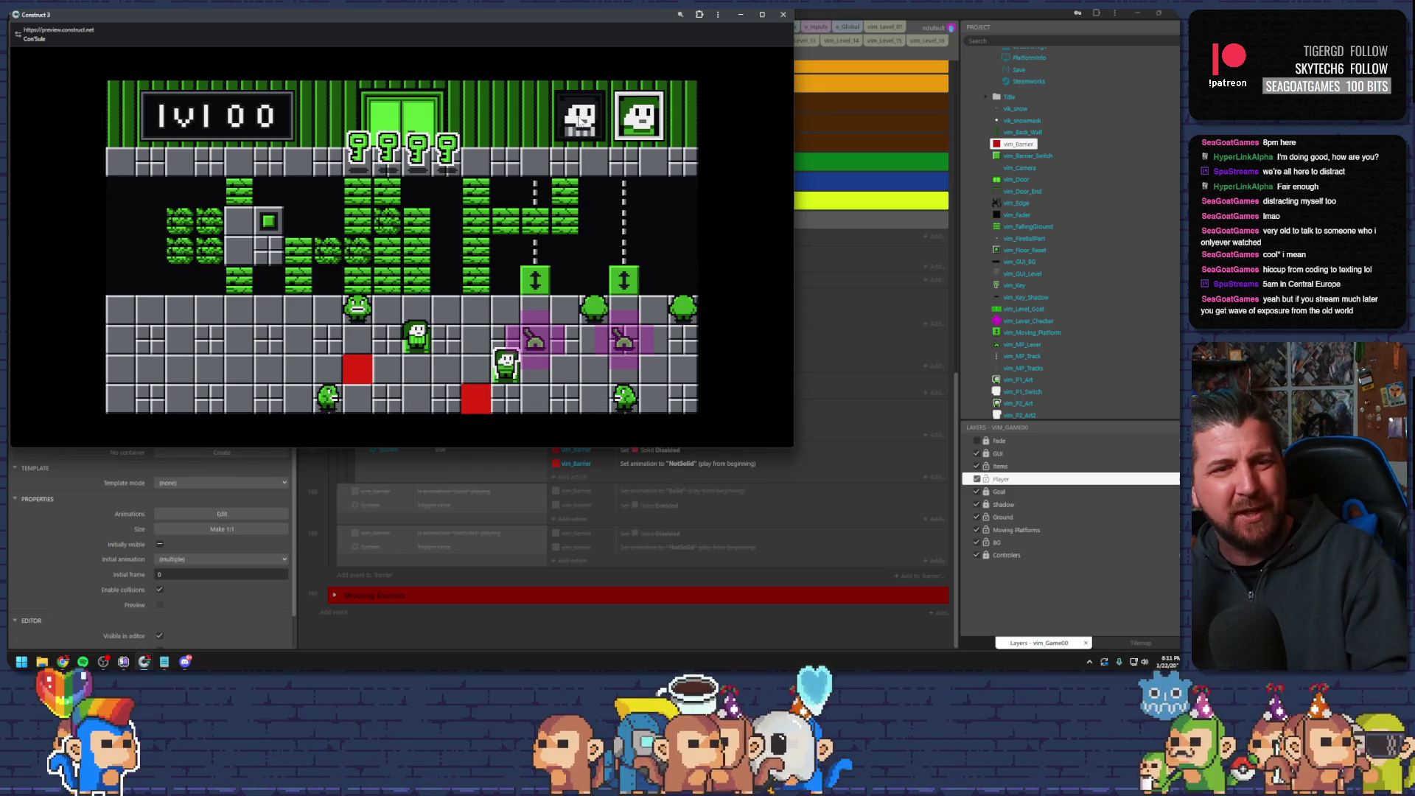
{"action": "key", "text": "Left"}
{"action": "key", "text": "Left"}
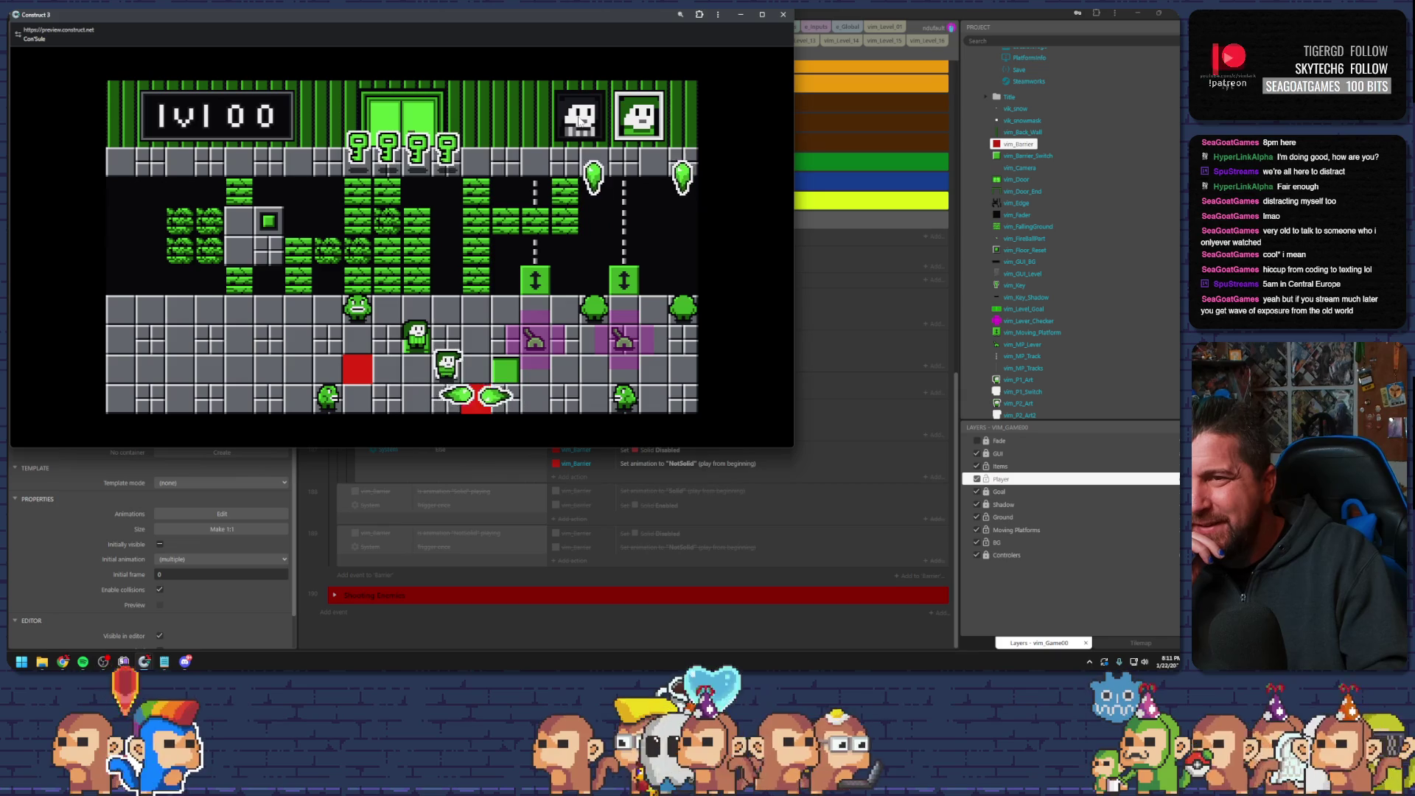
{"action": "key", "text": "Up"}
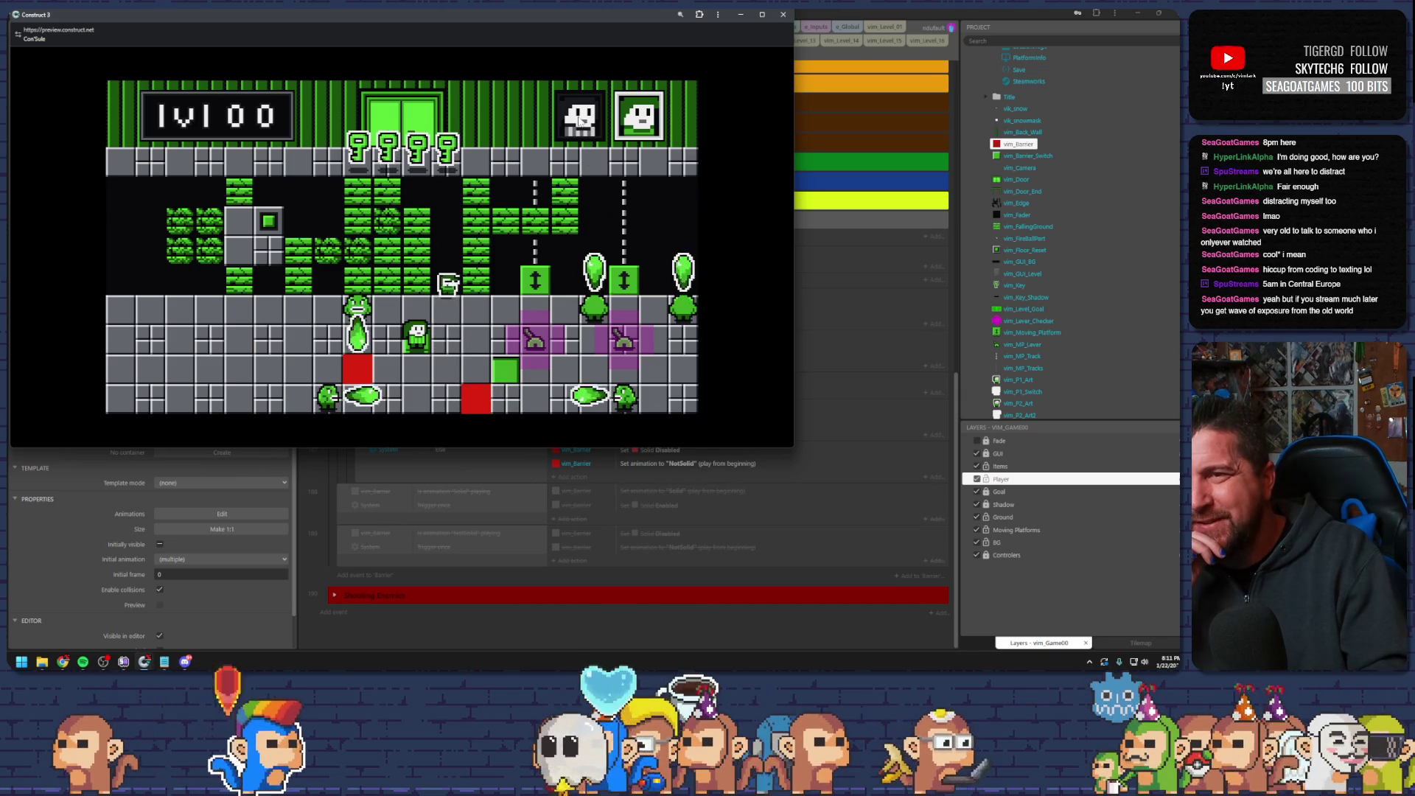
{"action": "left_click", "coordinate": [579, 118]}
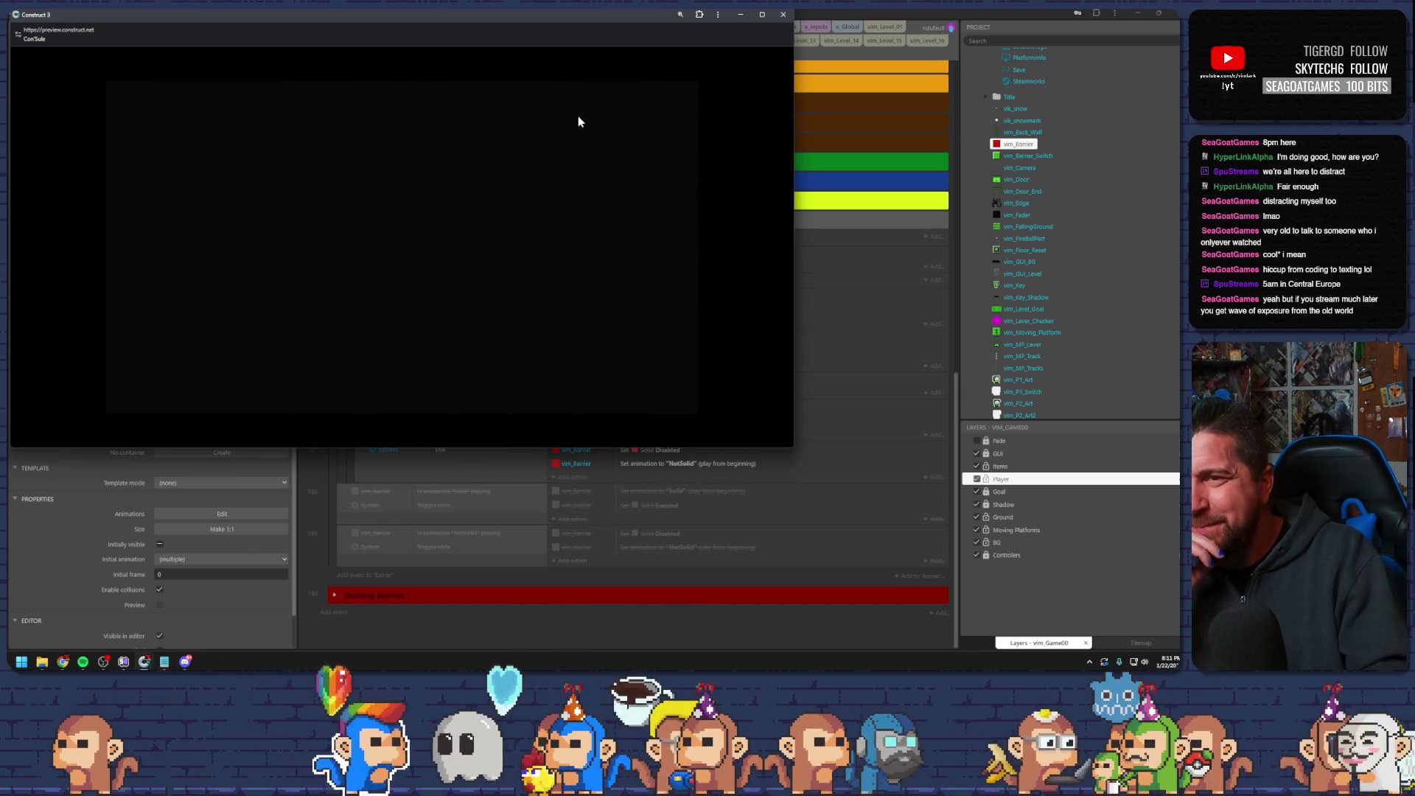
{"action": "double_click", "coordinate": [557, 11]}
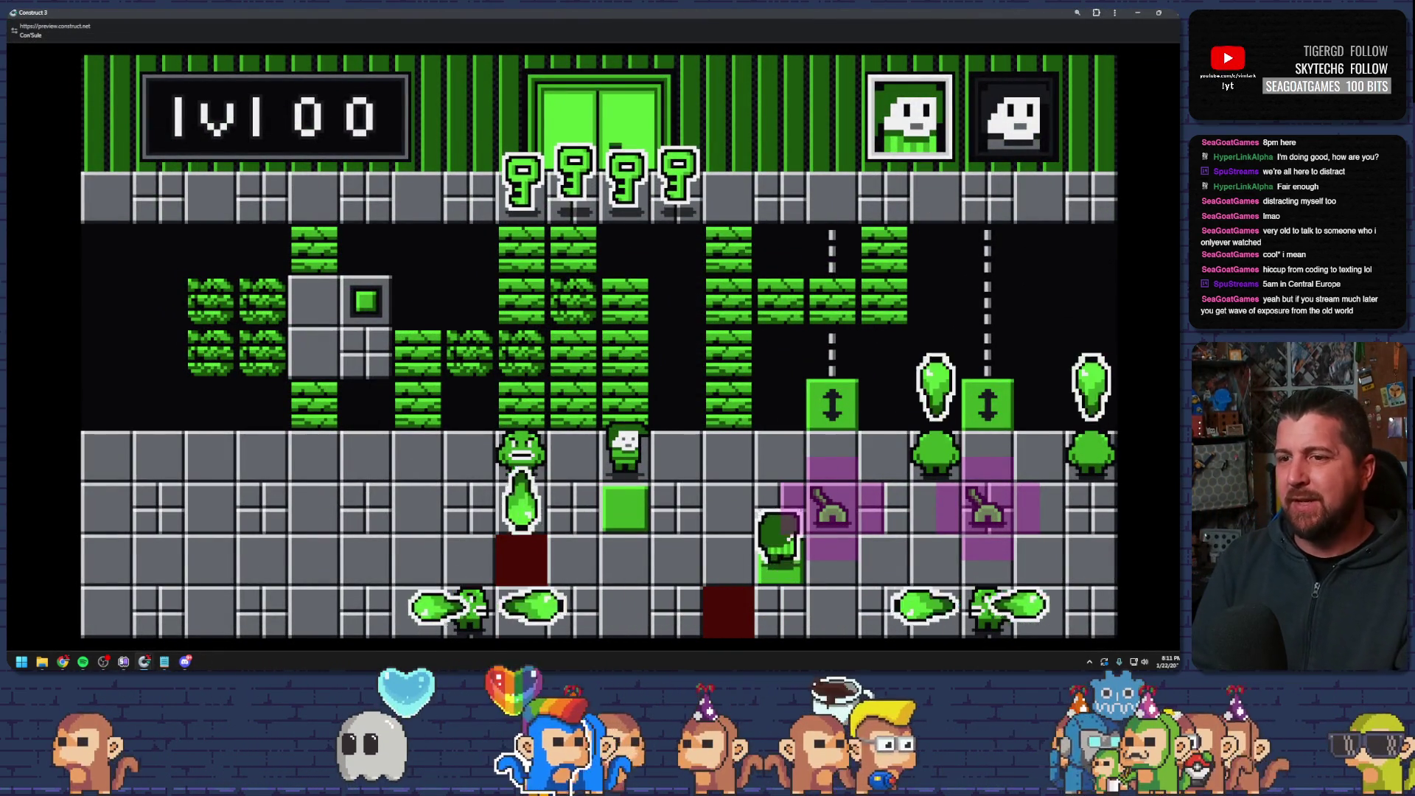
{"action": "key", "text": "Down"}
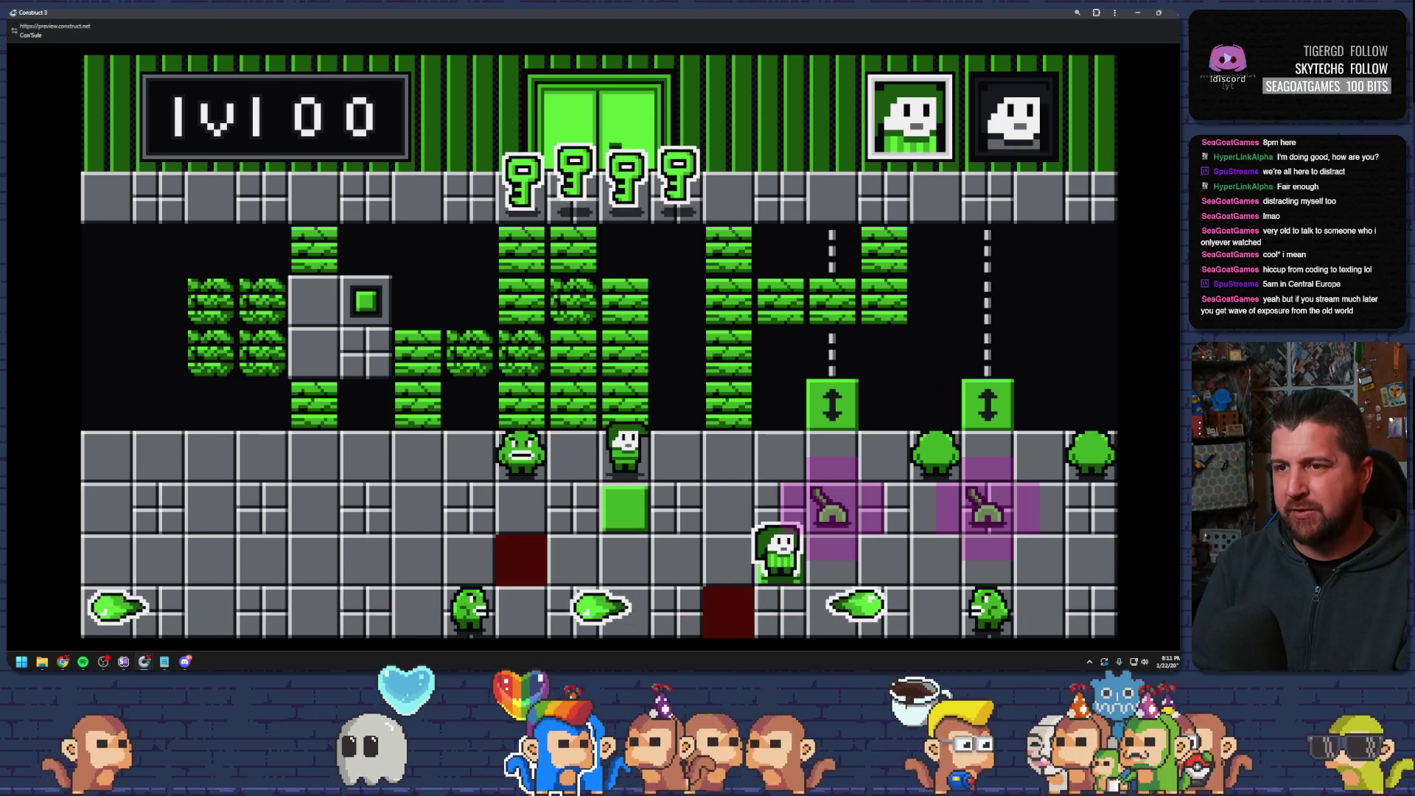
{"action": "key", "text": "Up"}
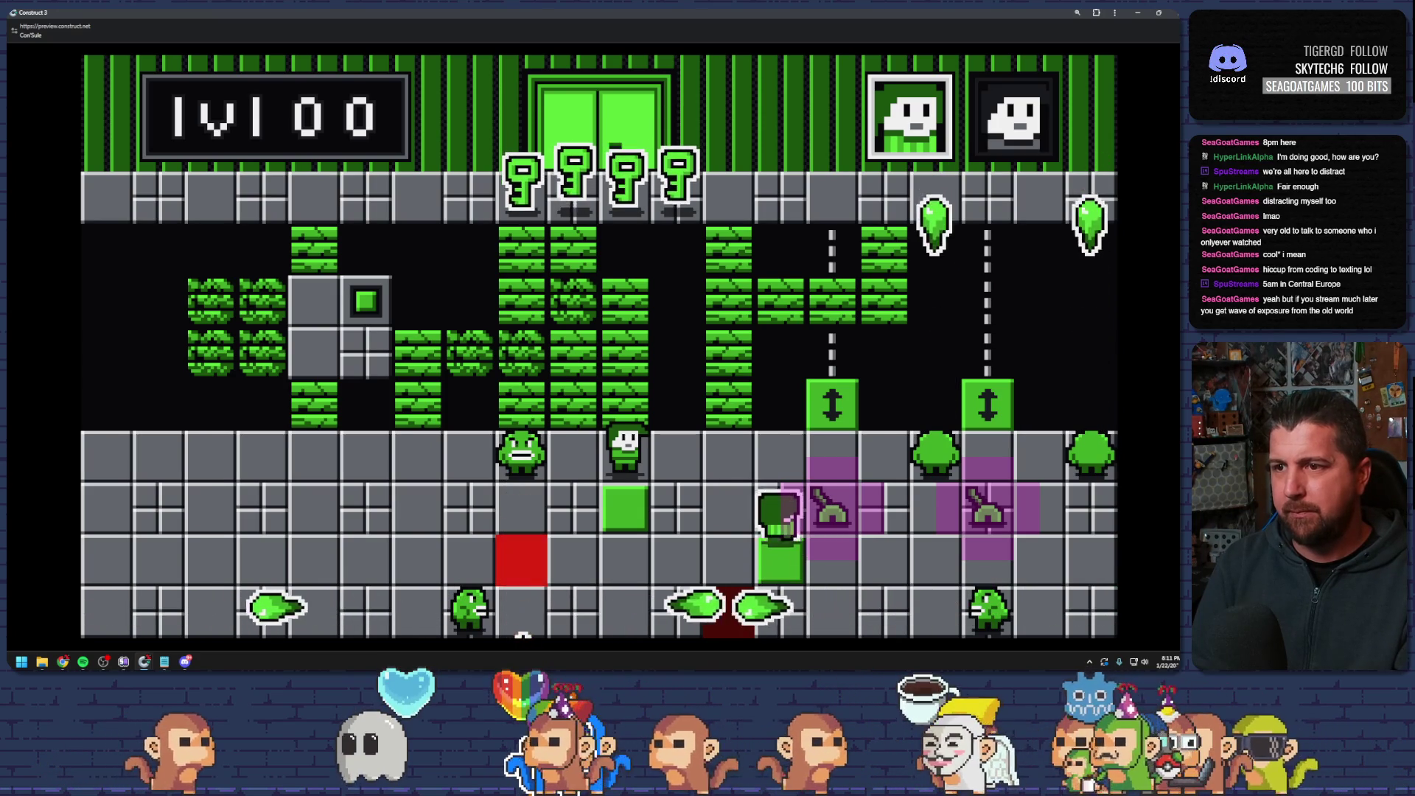
{"action": "key", "text": "Left"}
{"action": "key", "text": "Left"}
{"action": "key", "text": "Left"}
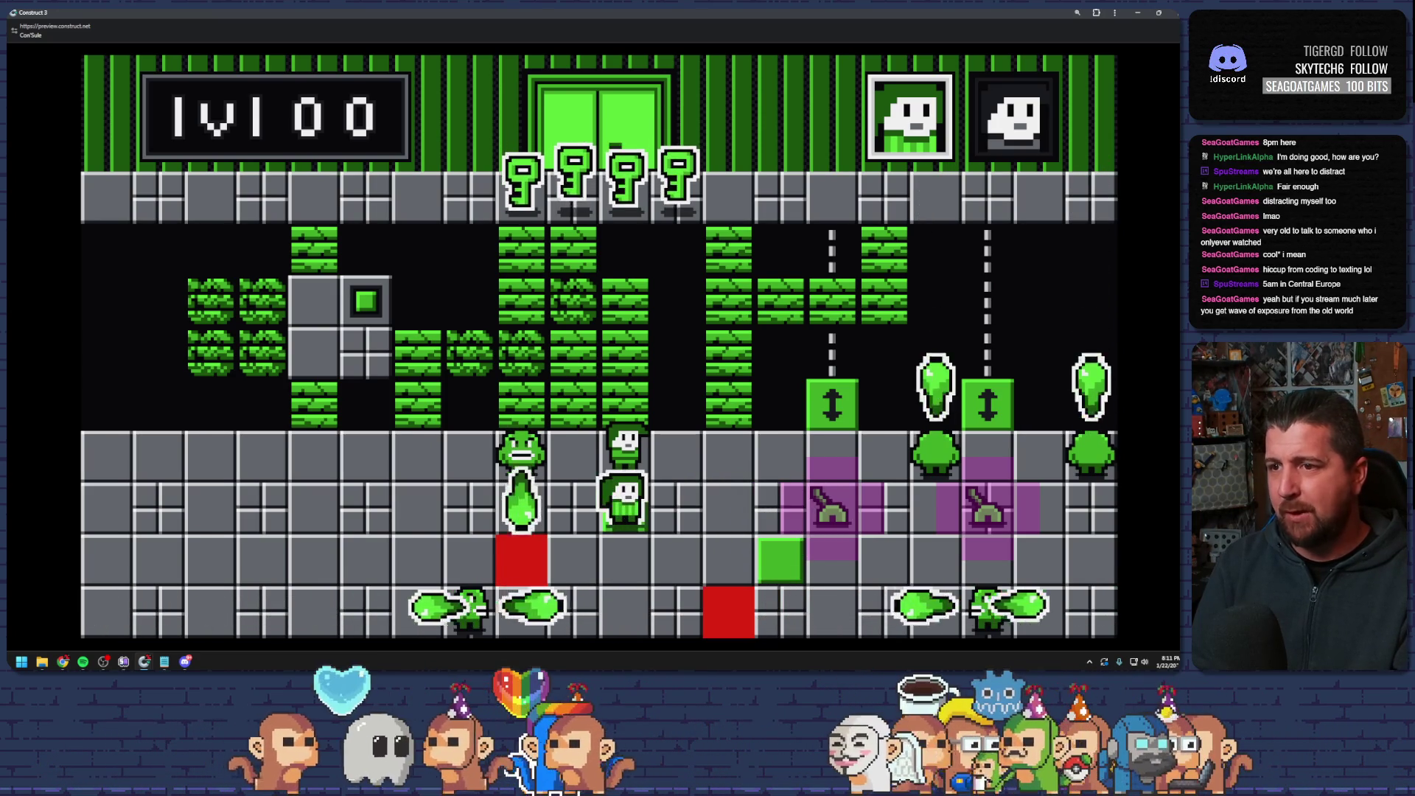
{"action": "key", "text": "Right"}
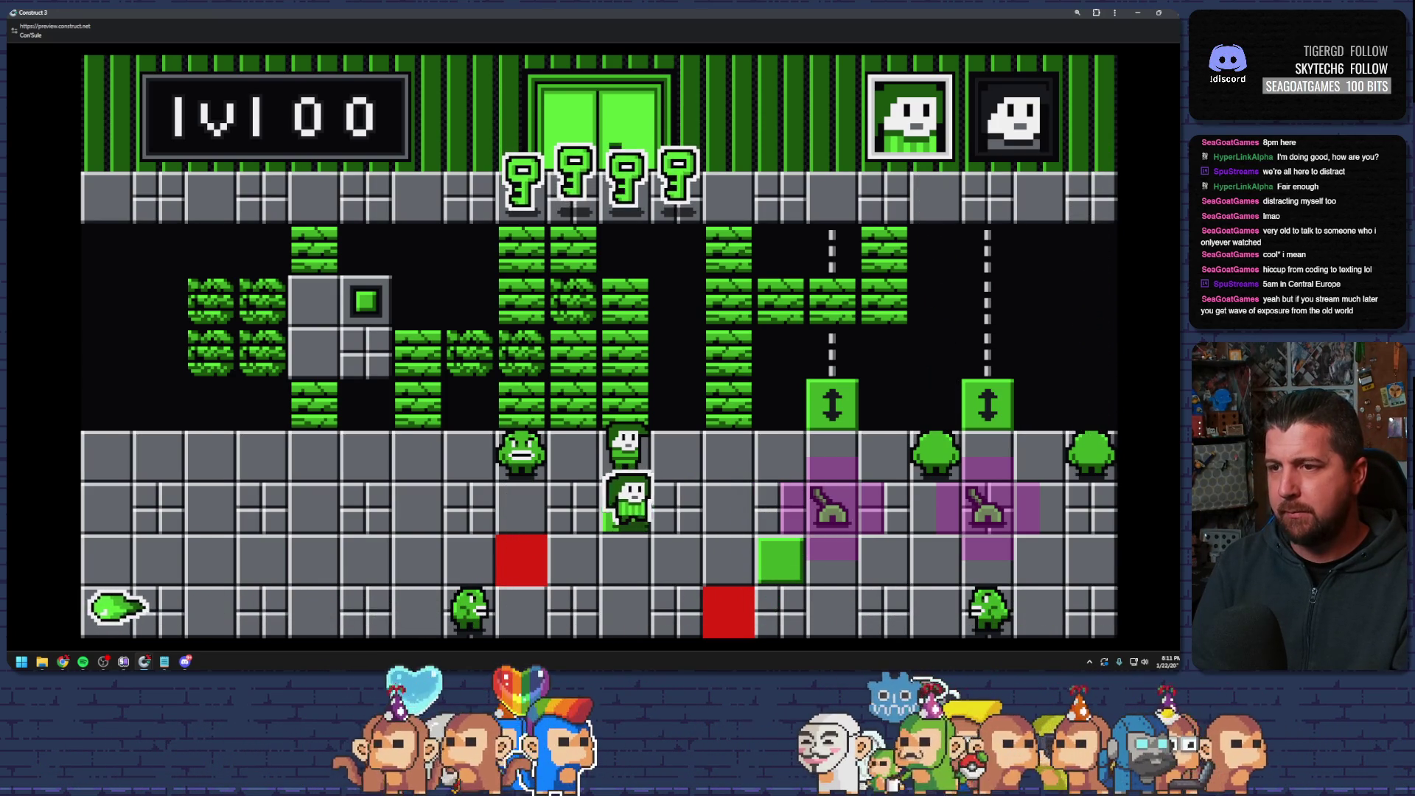
{"action": "key", "text": "Right"}
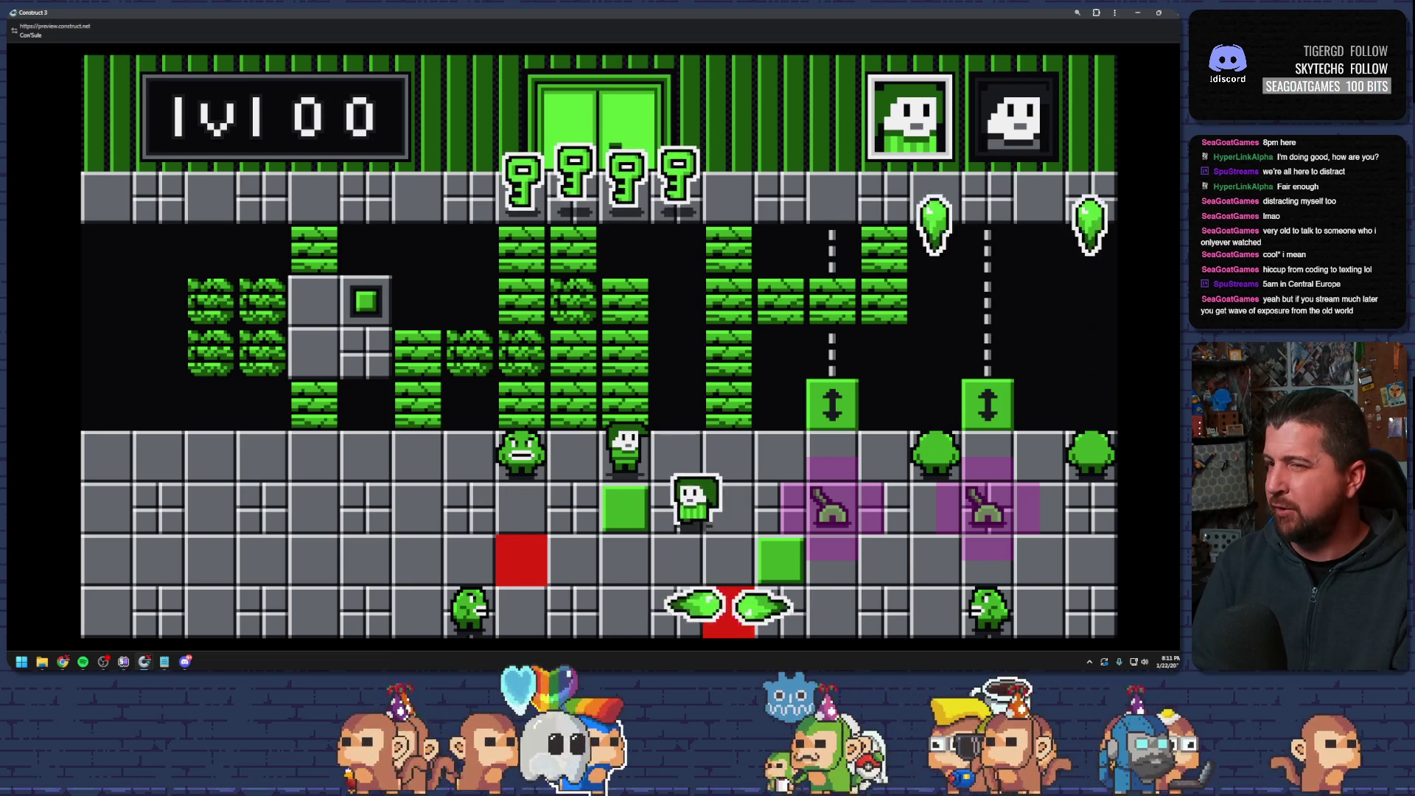
{"action": "key", "text": "Left"}
{"action": "key", "text": "Right"}
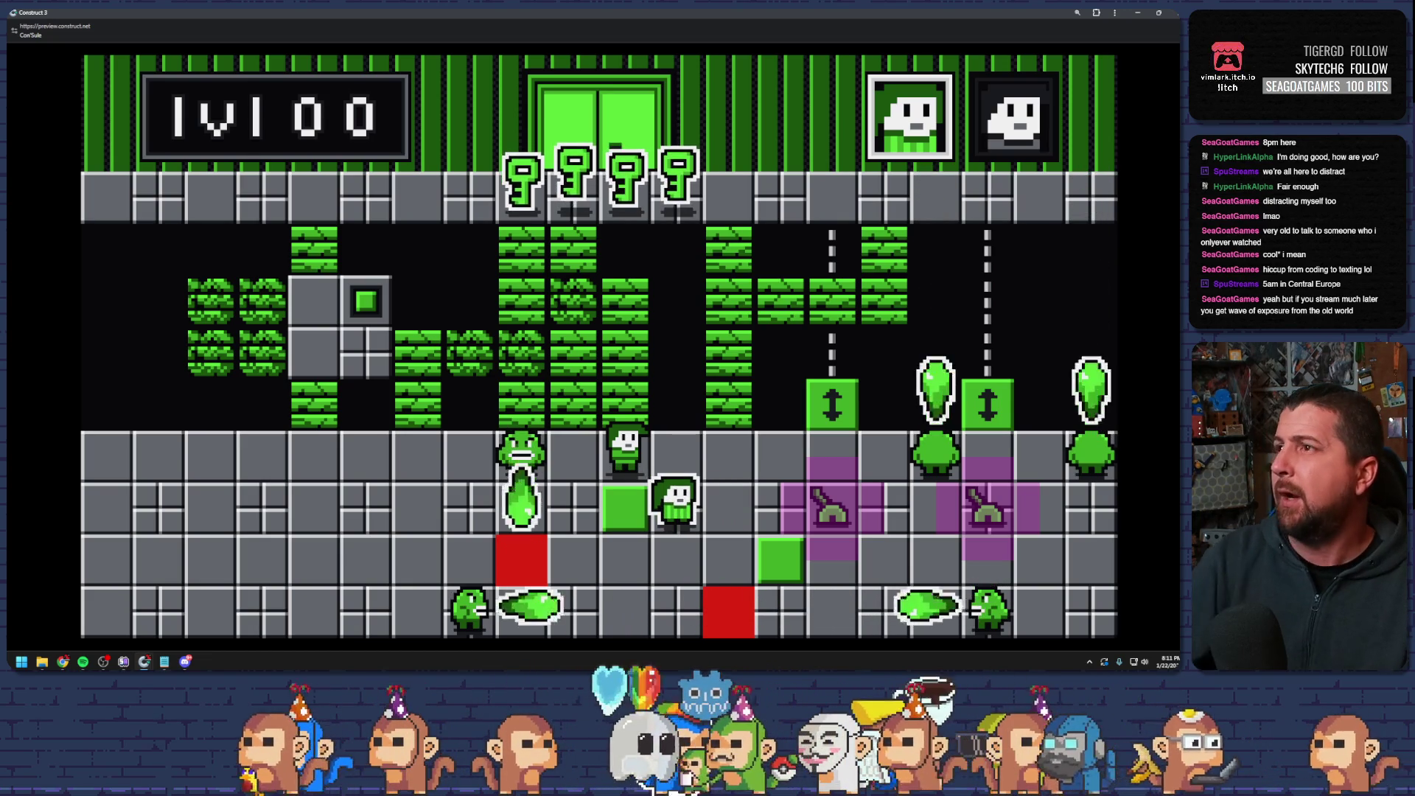
{"action": "key", "text": "alt+Tab"}
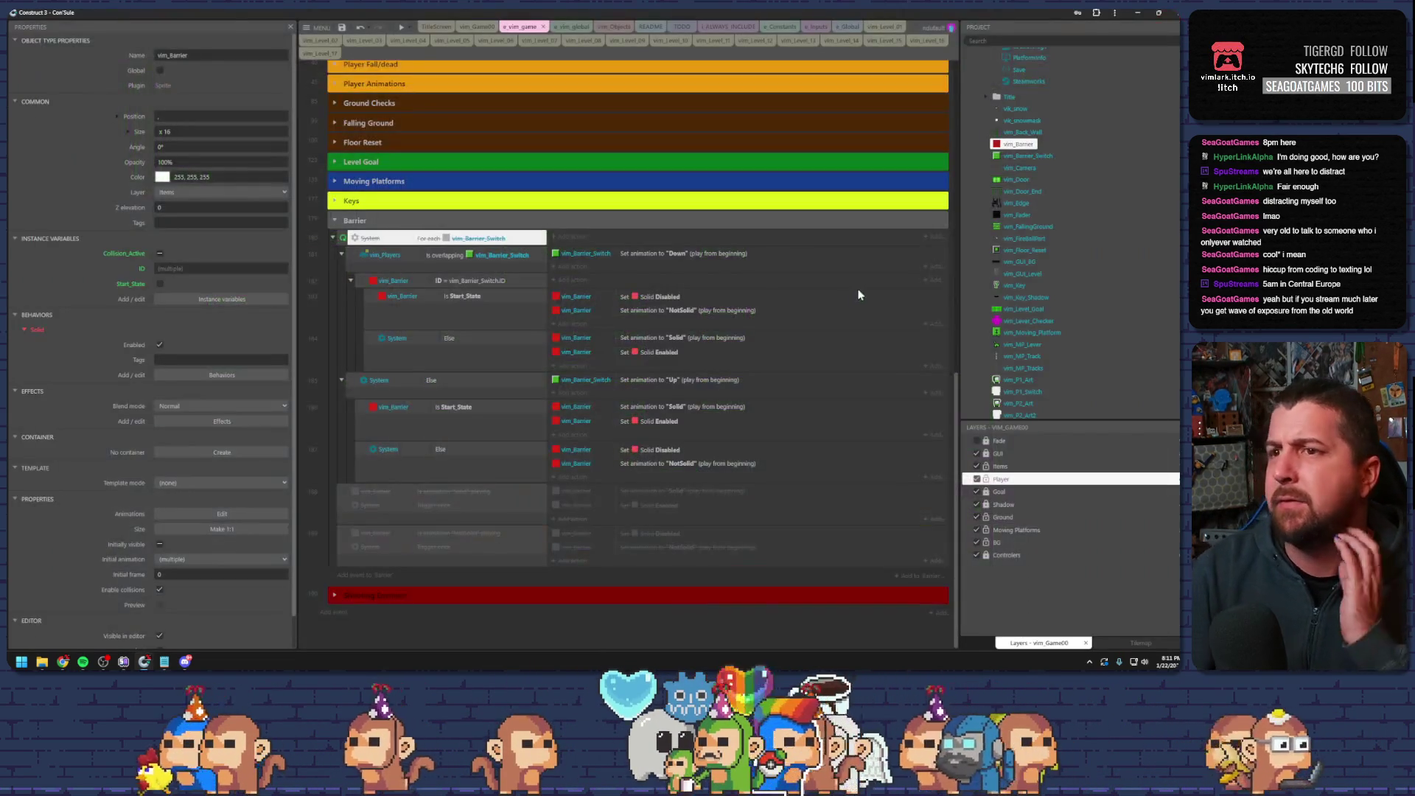
- Add a blank sub-event under 'vim_Players is overlapping vim_Barrier_Switch', placed above the vim_Barrier ID event
{"action": "left_click", "coordinate": [466, 423]}
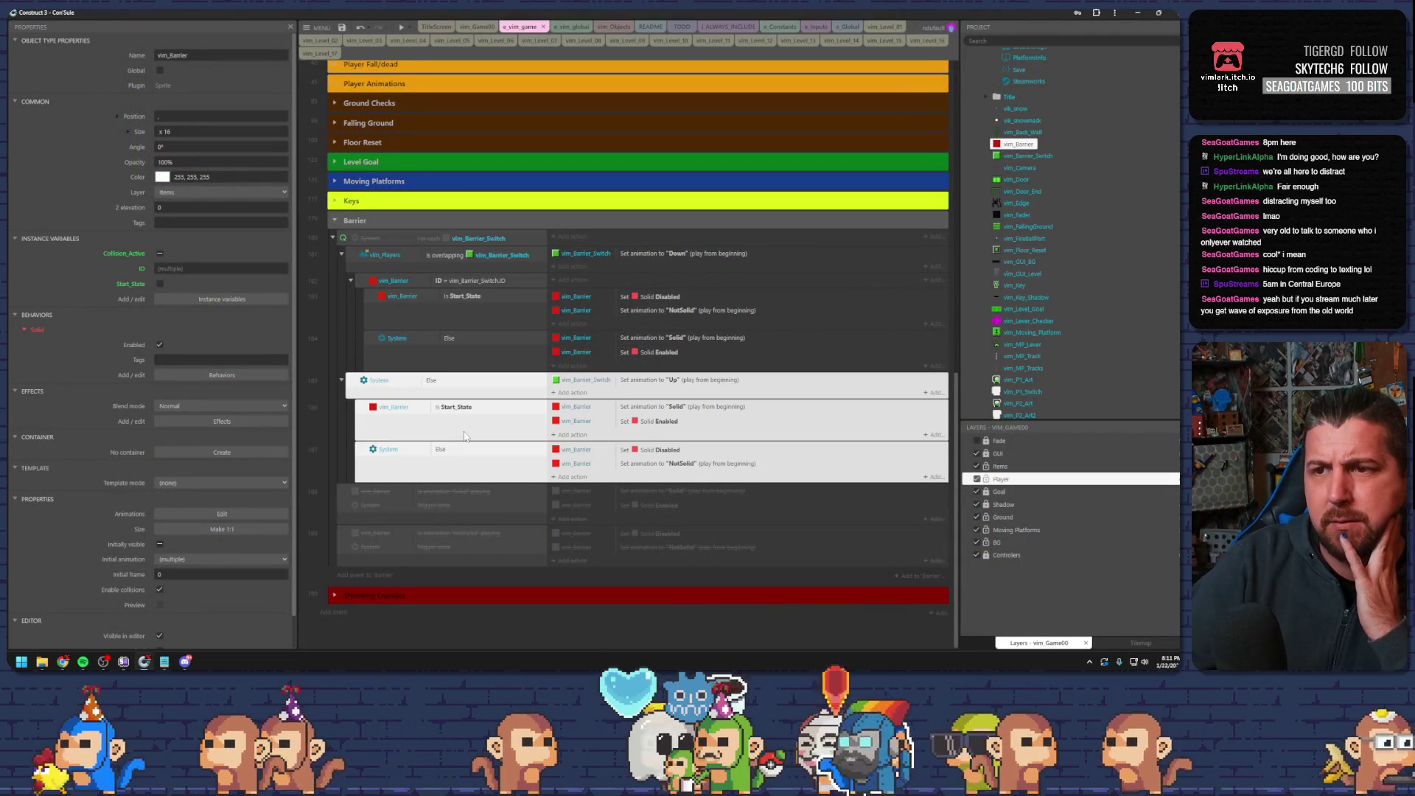
{"action": "left_click", "coordinate": [471, 411]}
{"action": "left_click", "coordinate": [479, 454]}
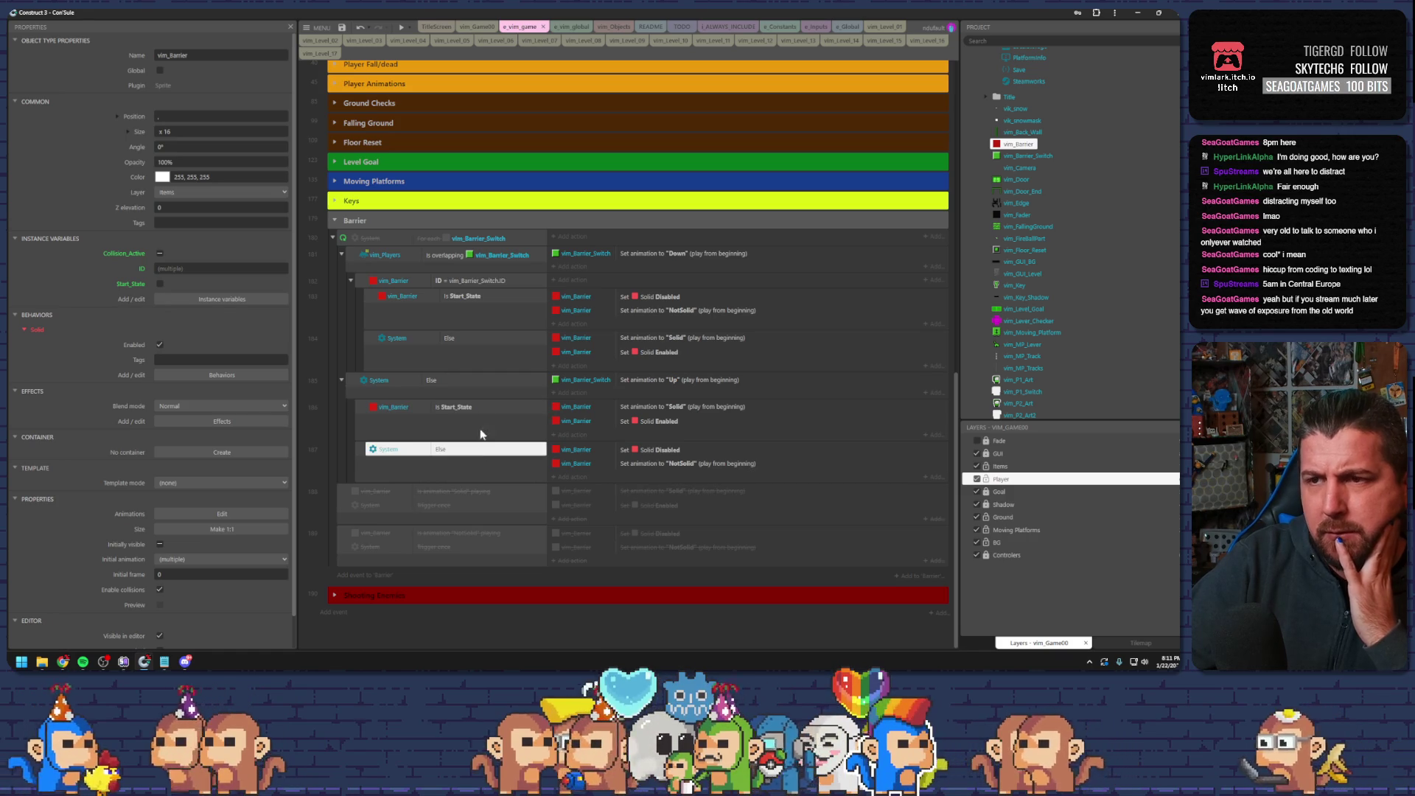
{"action": "left_click", "coordinate": [453, 384]}
{"action": "left_click", "coordinate": [350, 255]}
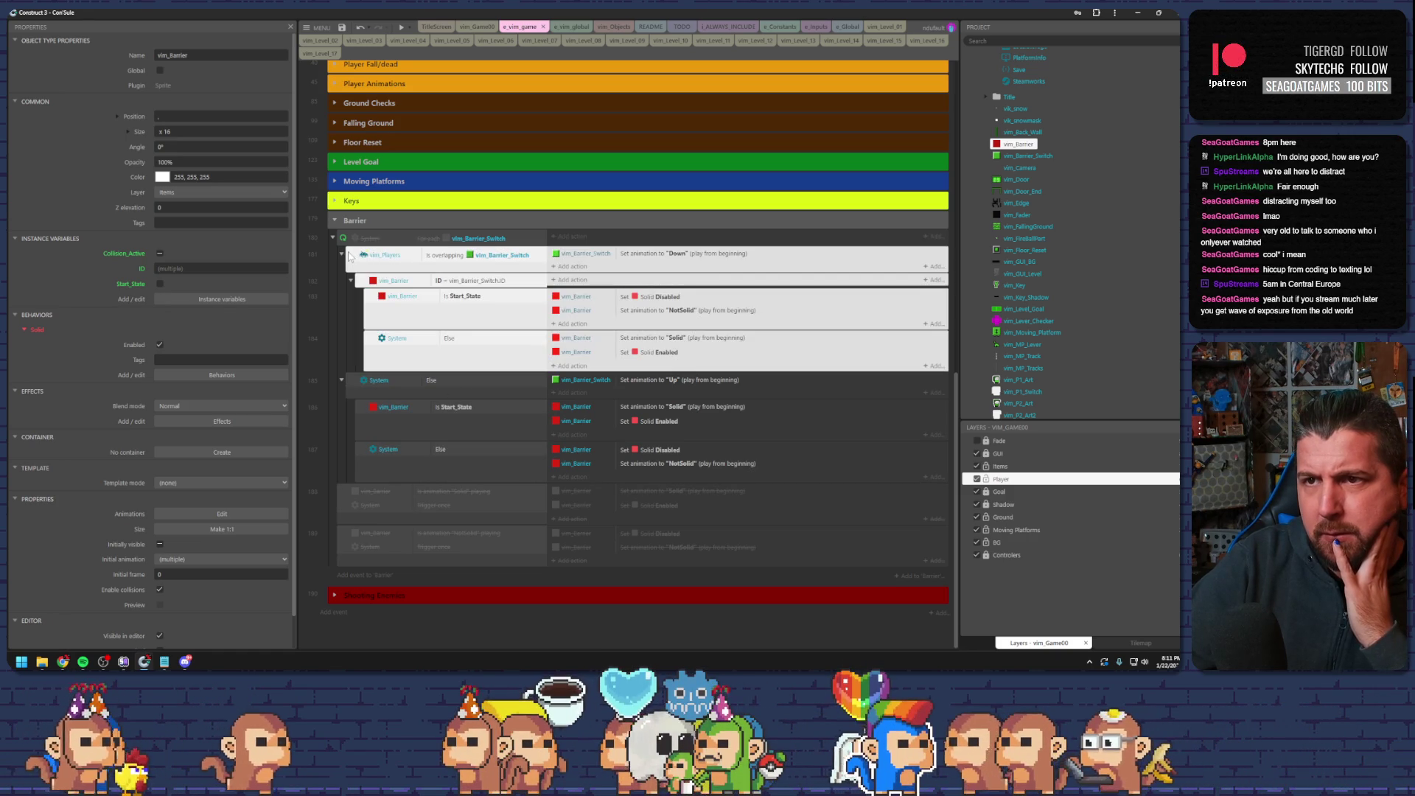
{"action": "left_click", "coordinate": [493, 256]}
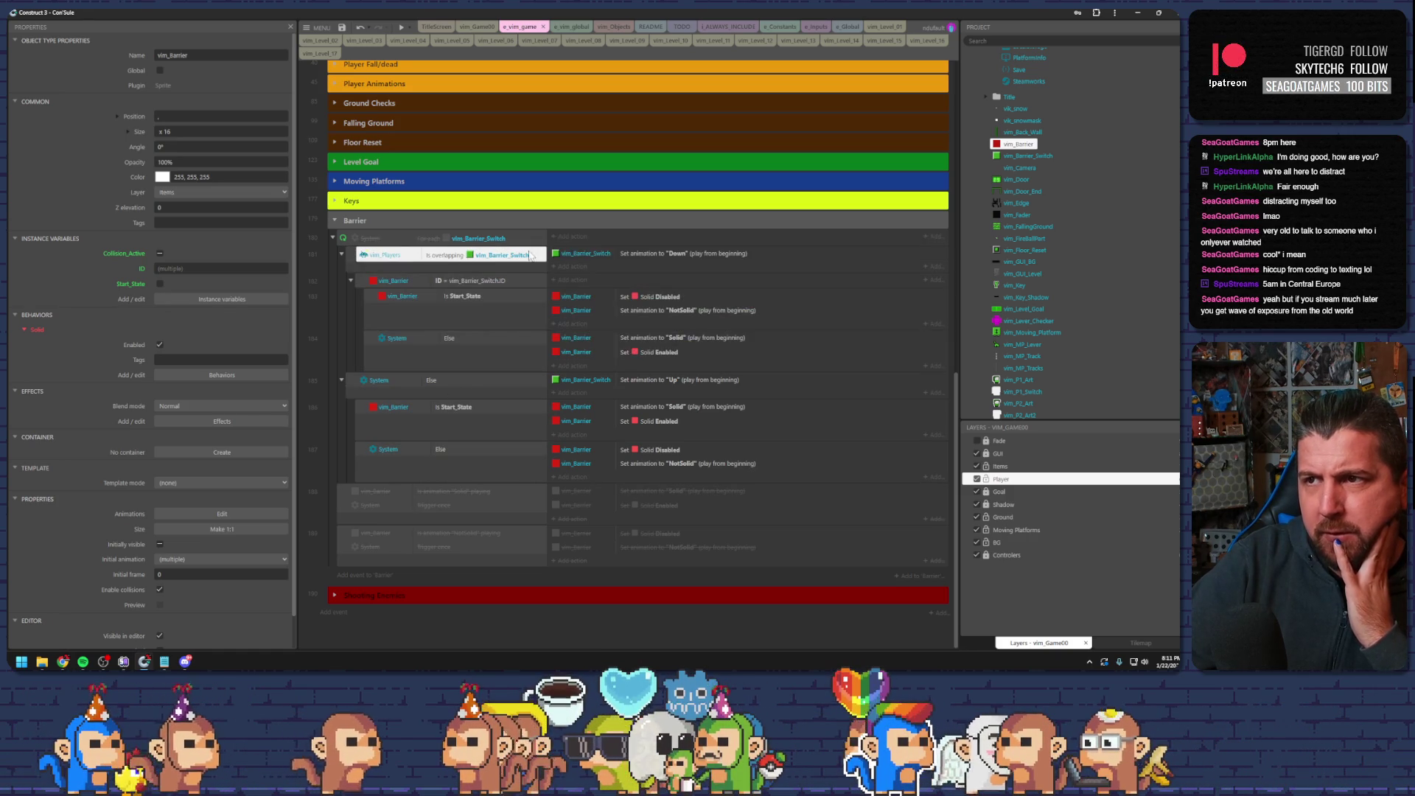
{"action": "left_click", "coordinate": [623, 256]}
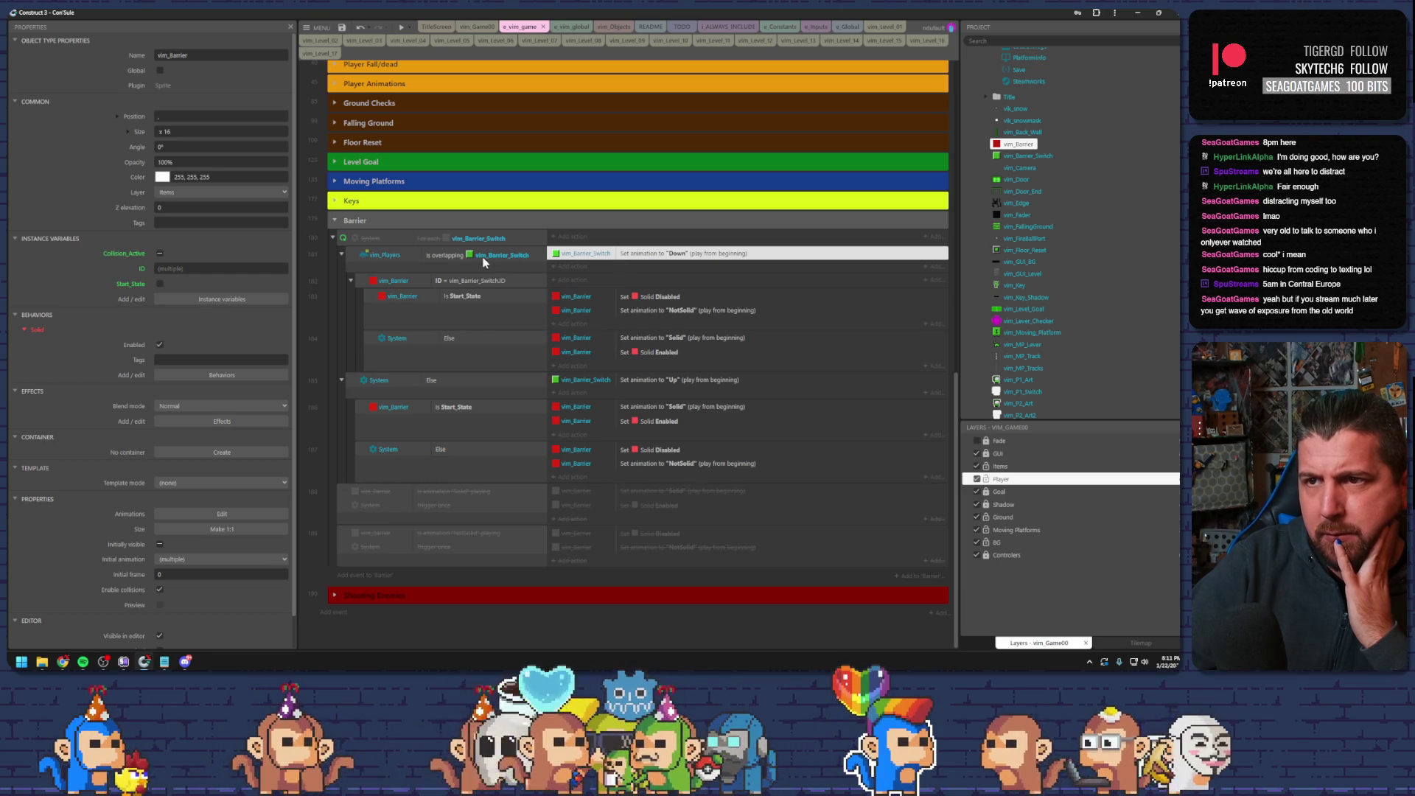
{"action": "left_click", "coordinate": [441, 382]}
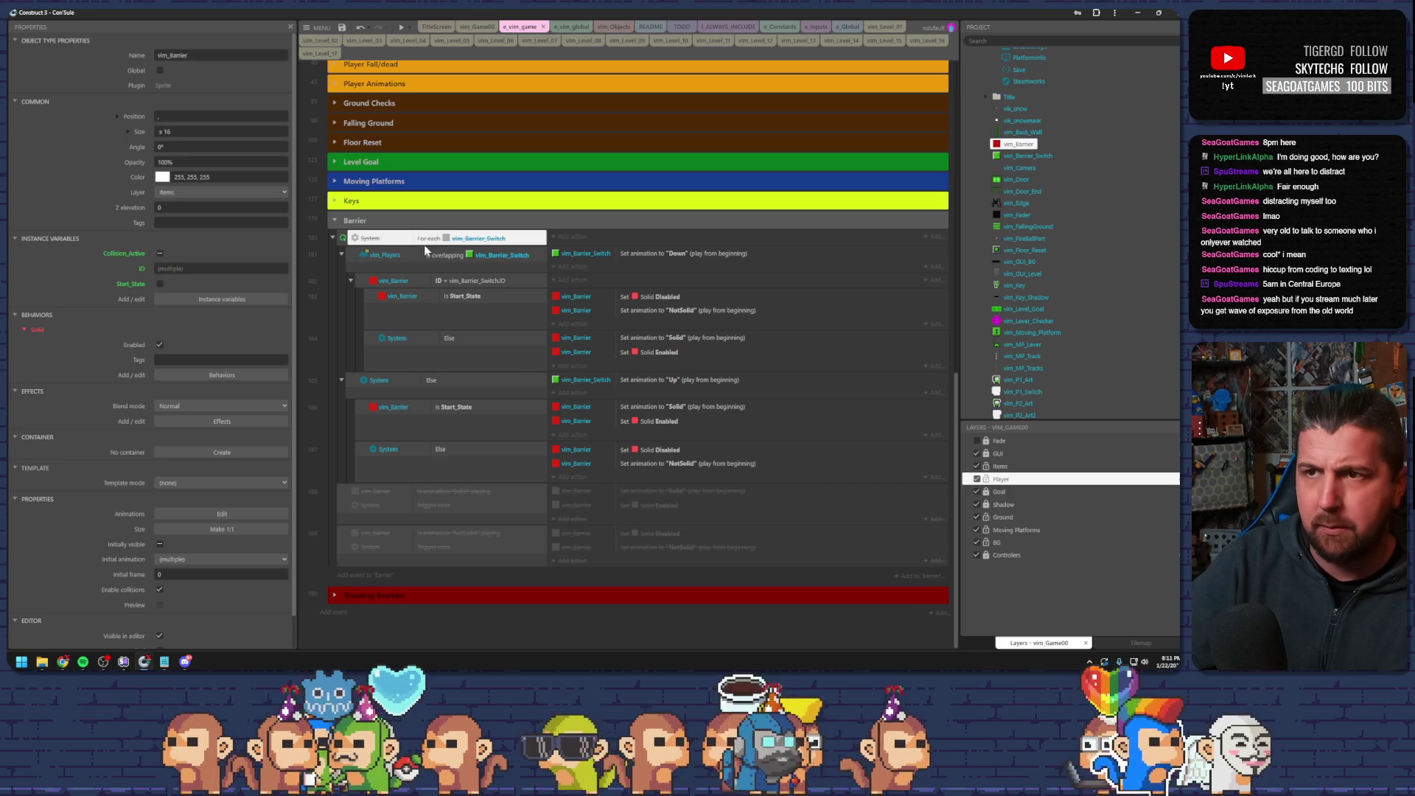
{"action": "left_click", "coordinate": [398, 256]}
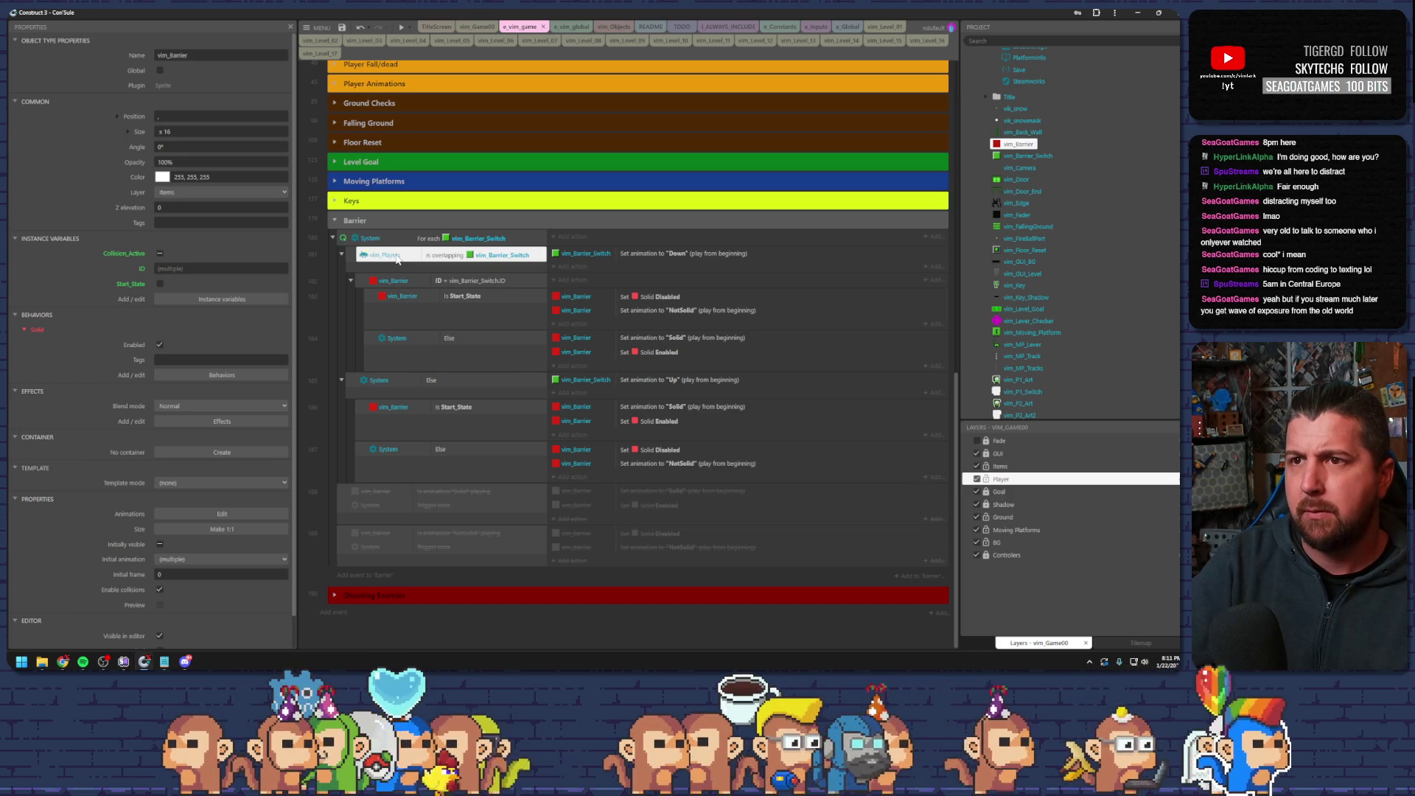
{"action": "left_click", "coordinate": [352, 257]}
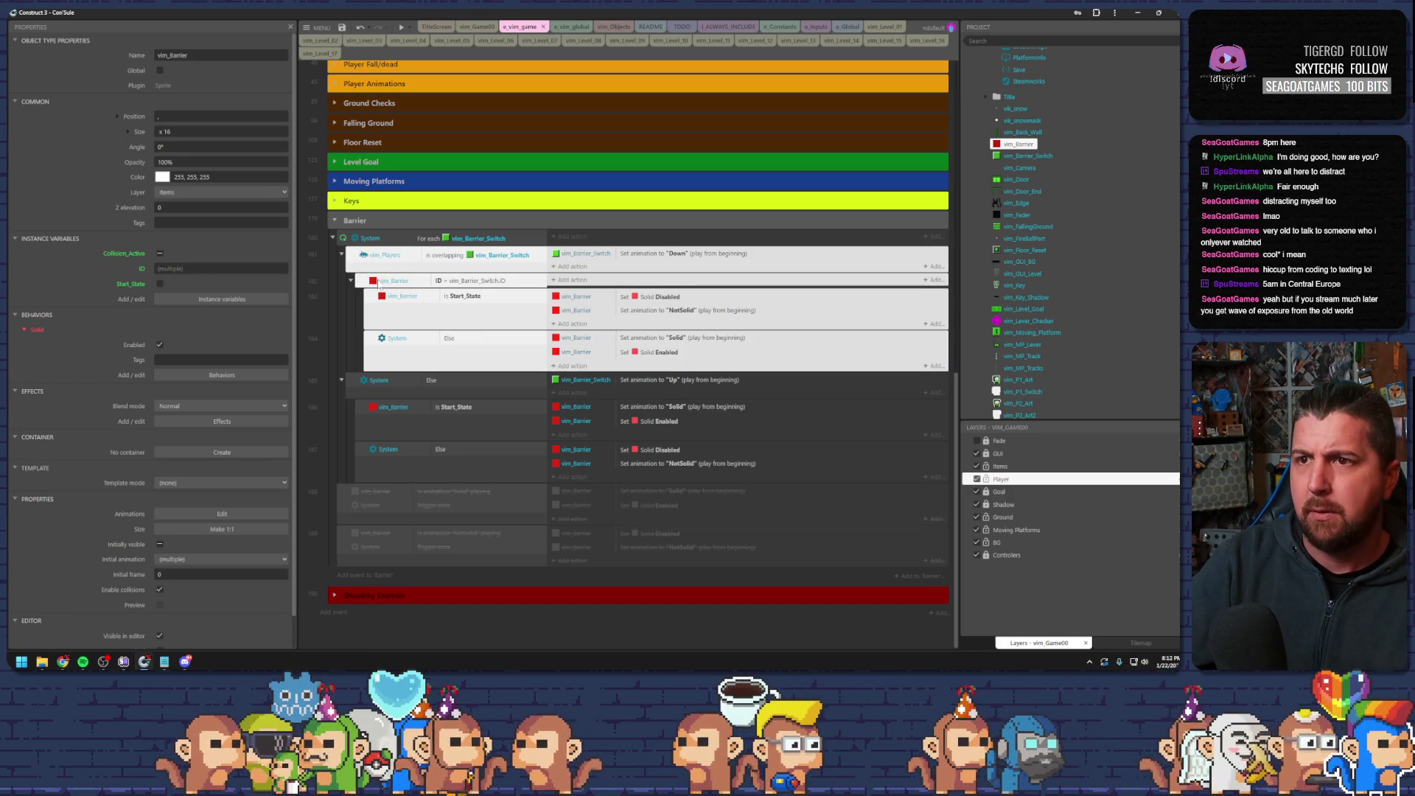
{"action": "key", "text": "b"}
{"action": "left_click_drag", "start_coordinate": [398, 283], "coordinate": [397, 278]}
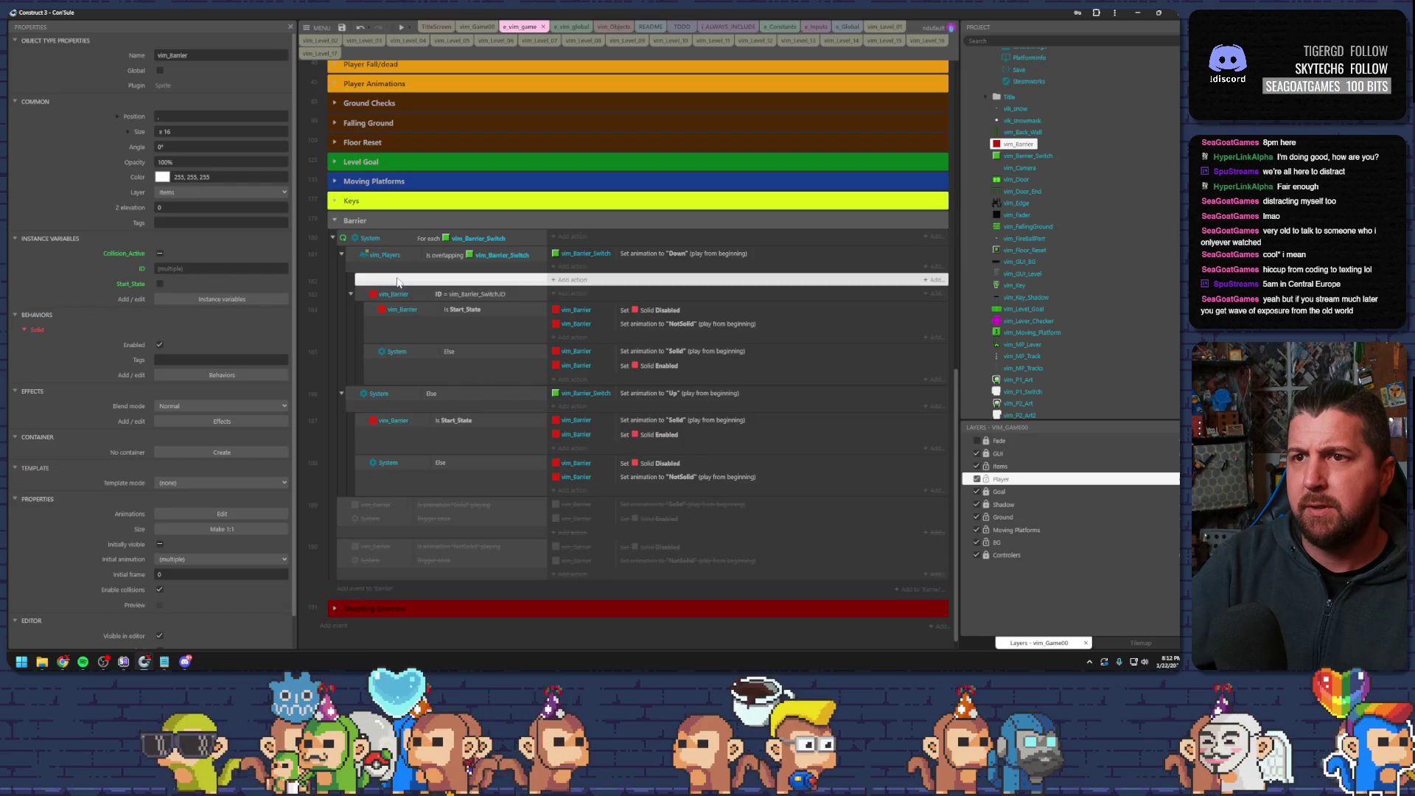
- Give the new sub-event a System Trigger once condition and move Set animation to Down under it
{"action": "key", "text": "c"}
{"action": "double_click", "coordinate": [487, 267]}
{"action": "type", "text": "tr"}
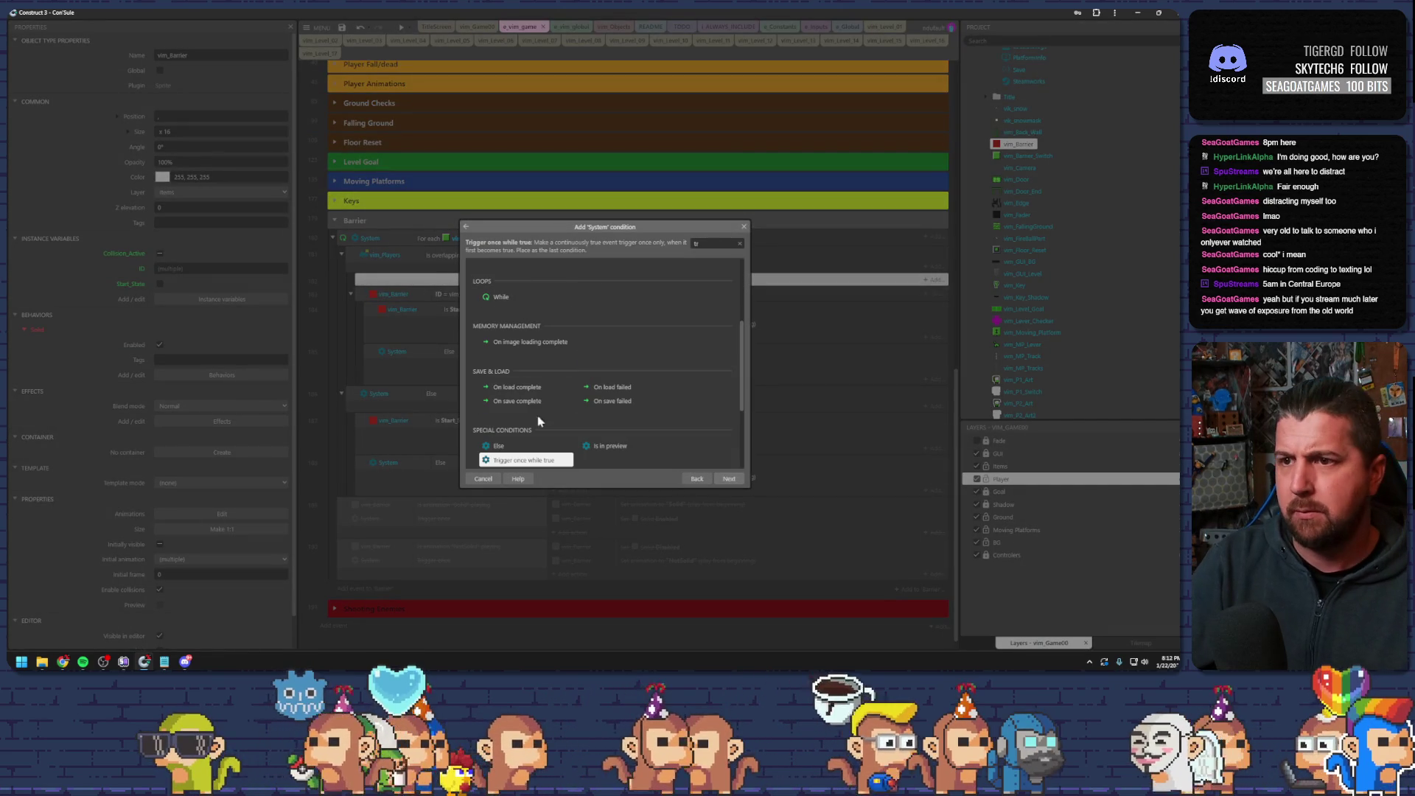
{"action": "double_click", "coordinate": [535, 466]}
{"action": "left_click_drag", "start_coordinate": [563, 256], "coordinate": [564, 286]}
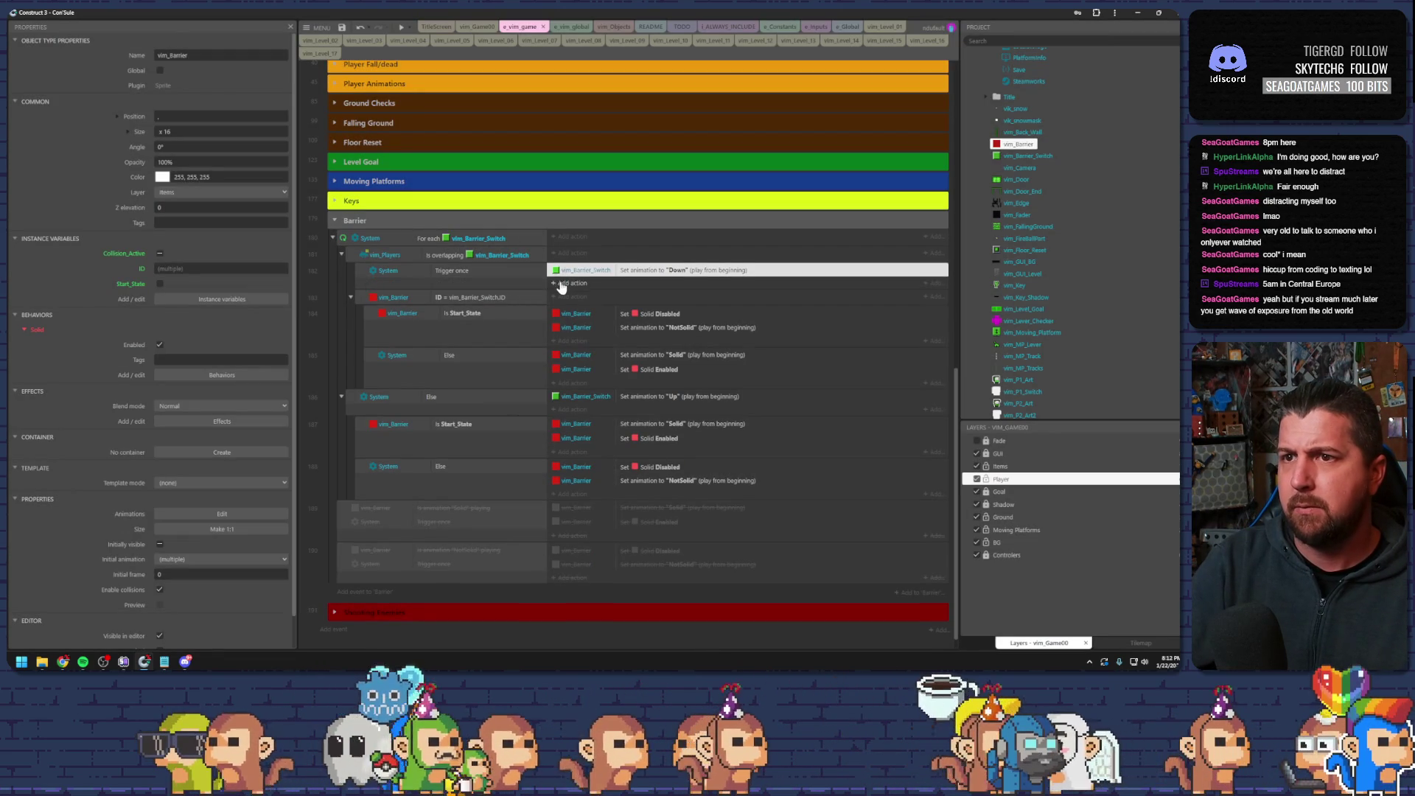
- Add a blank sub-event at the top of the System Else event with a copied Trigger once condition
{"action": "left_click", "coordinate": [373, 412]}
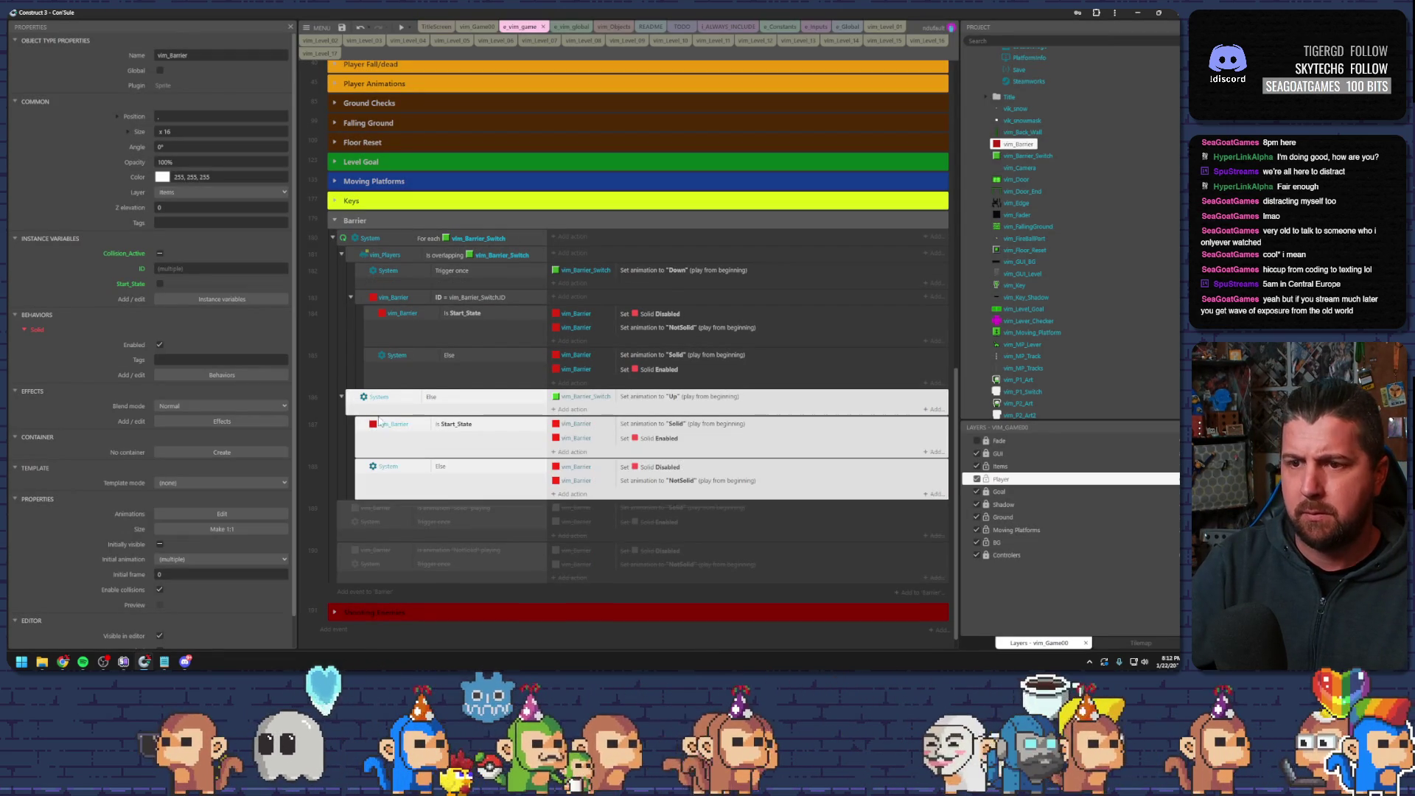
{"action": "key", "text": "b"}
{"action": "left_click_drag", "start_coordinate": [418, 440], "coordinate": [419, 435]}
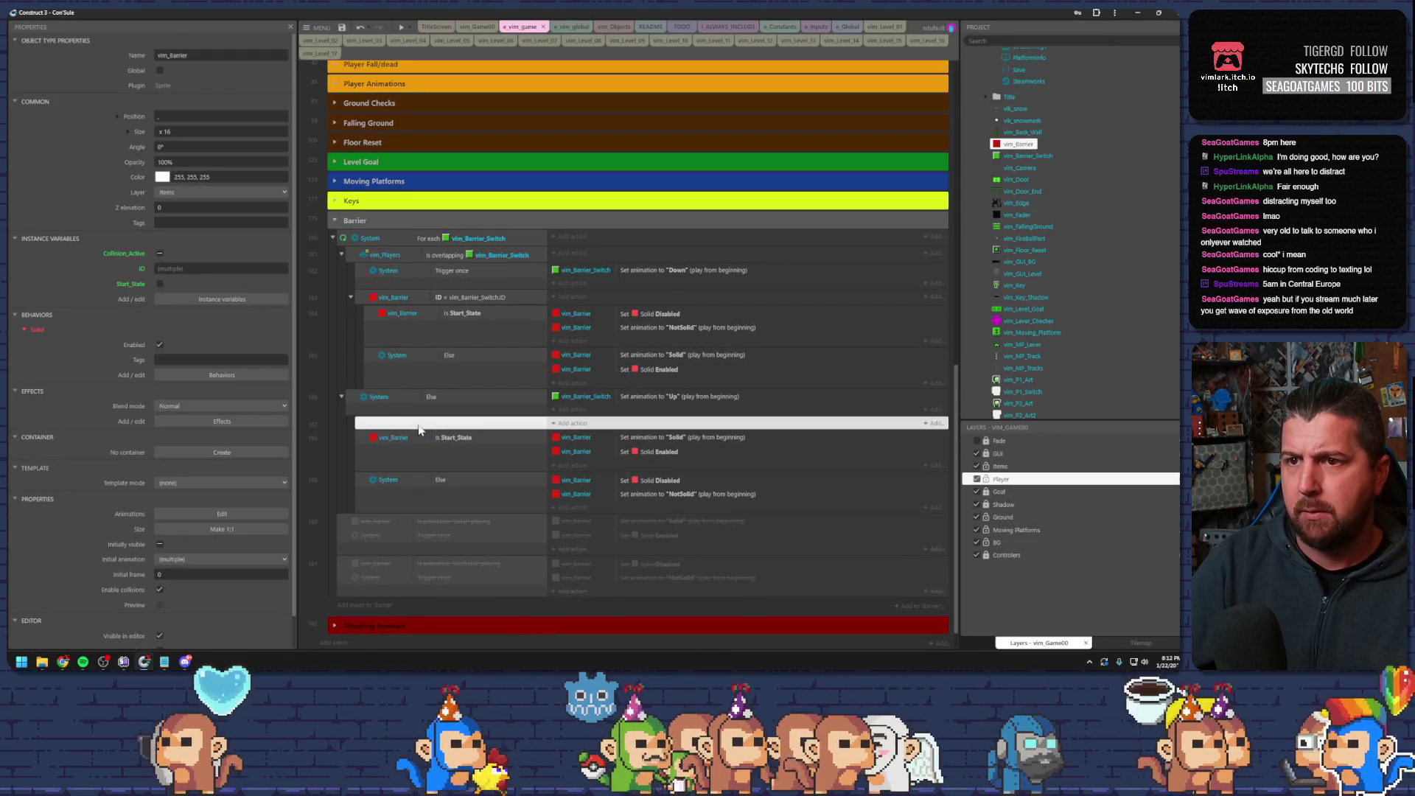
{"action": "left_click", "coordinate": [445, 277]}
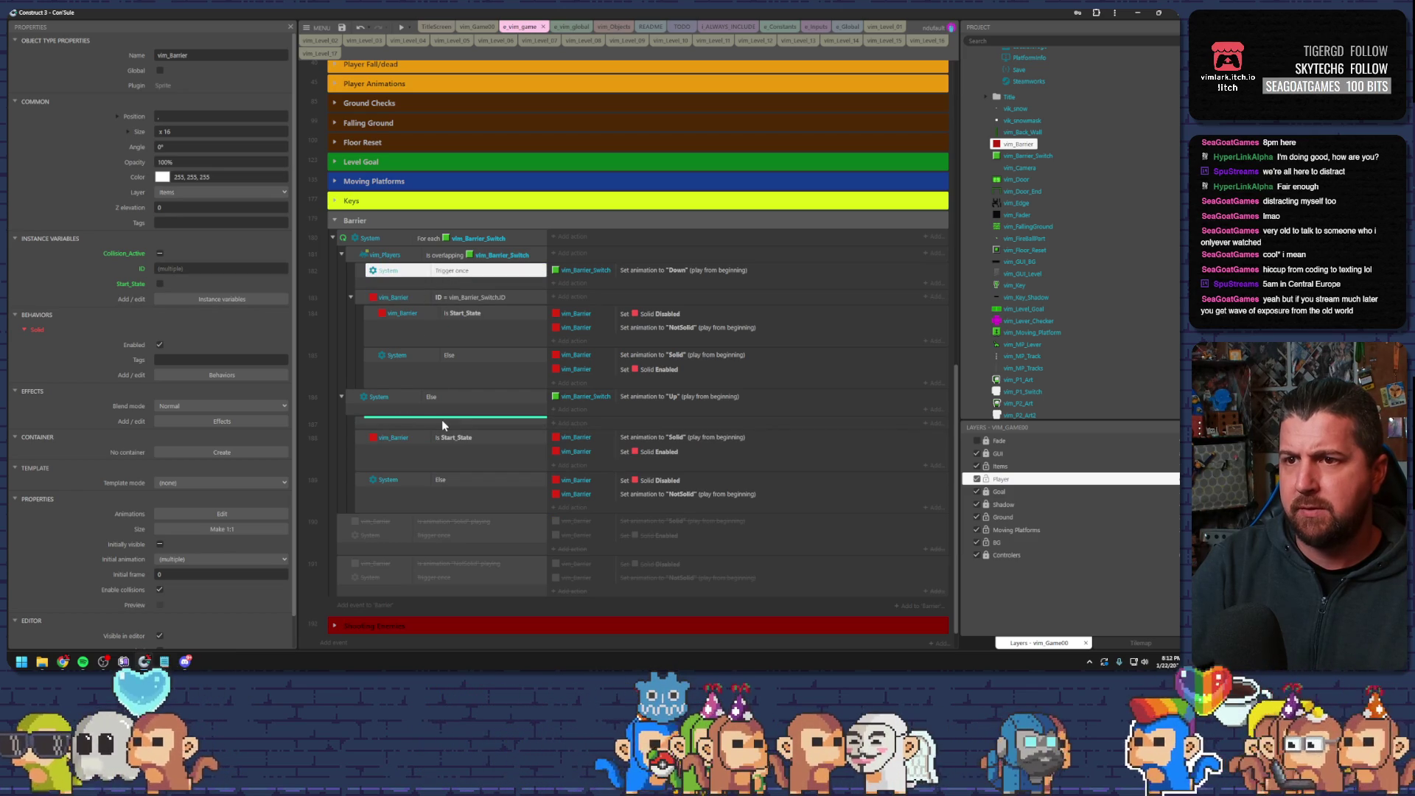
{"action": "left_click_drag", "start_coordinate": [444, 423], "coordinate": [454, 431]}
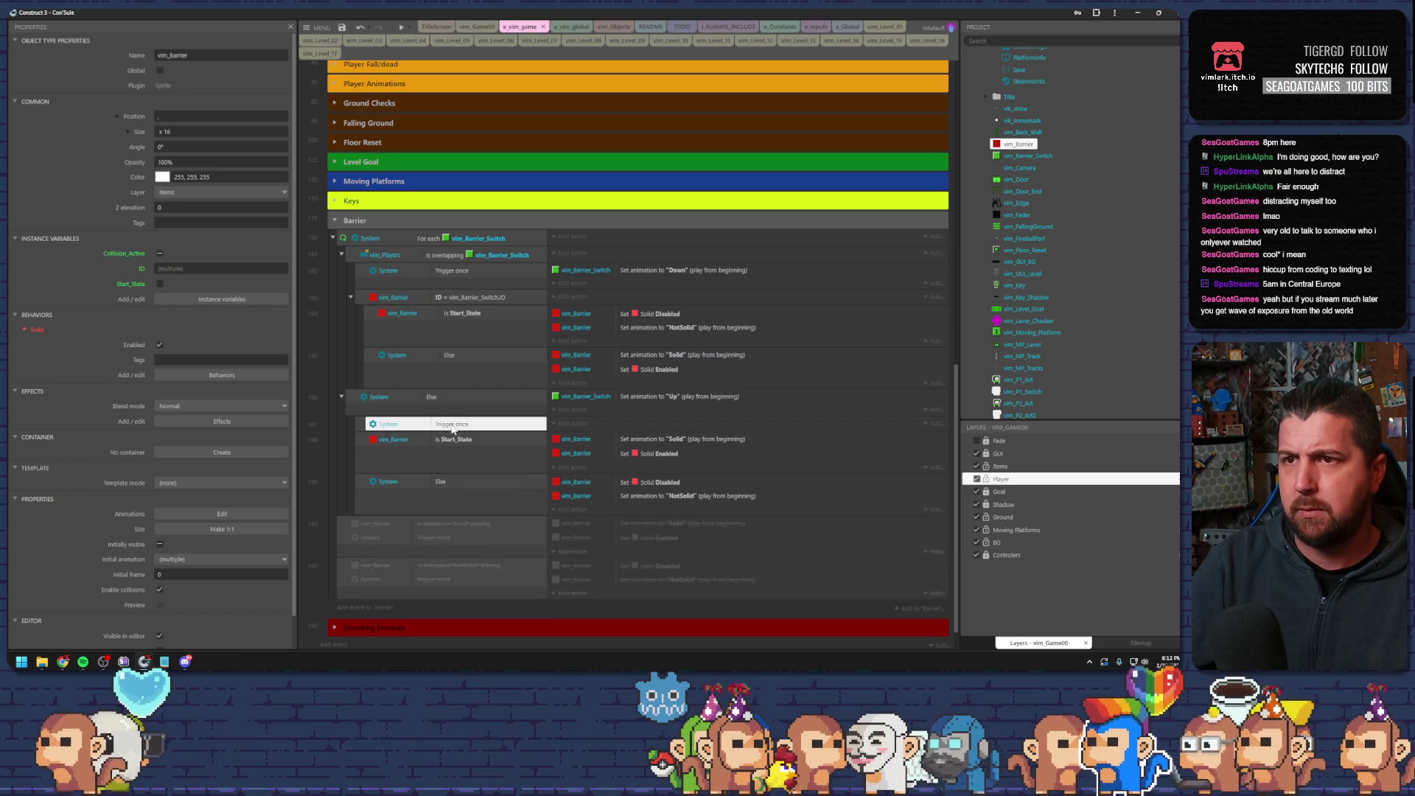
- Nest the barrier ID event and Set animation to Up under their Trigger once conditions, then preview the level
{"action": "left_click", "coordinate": [363, 299]}
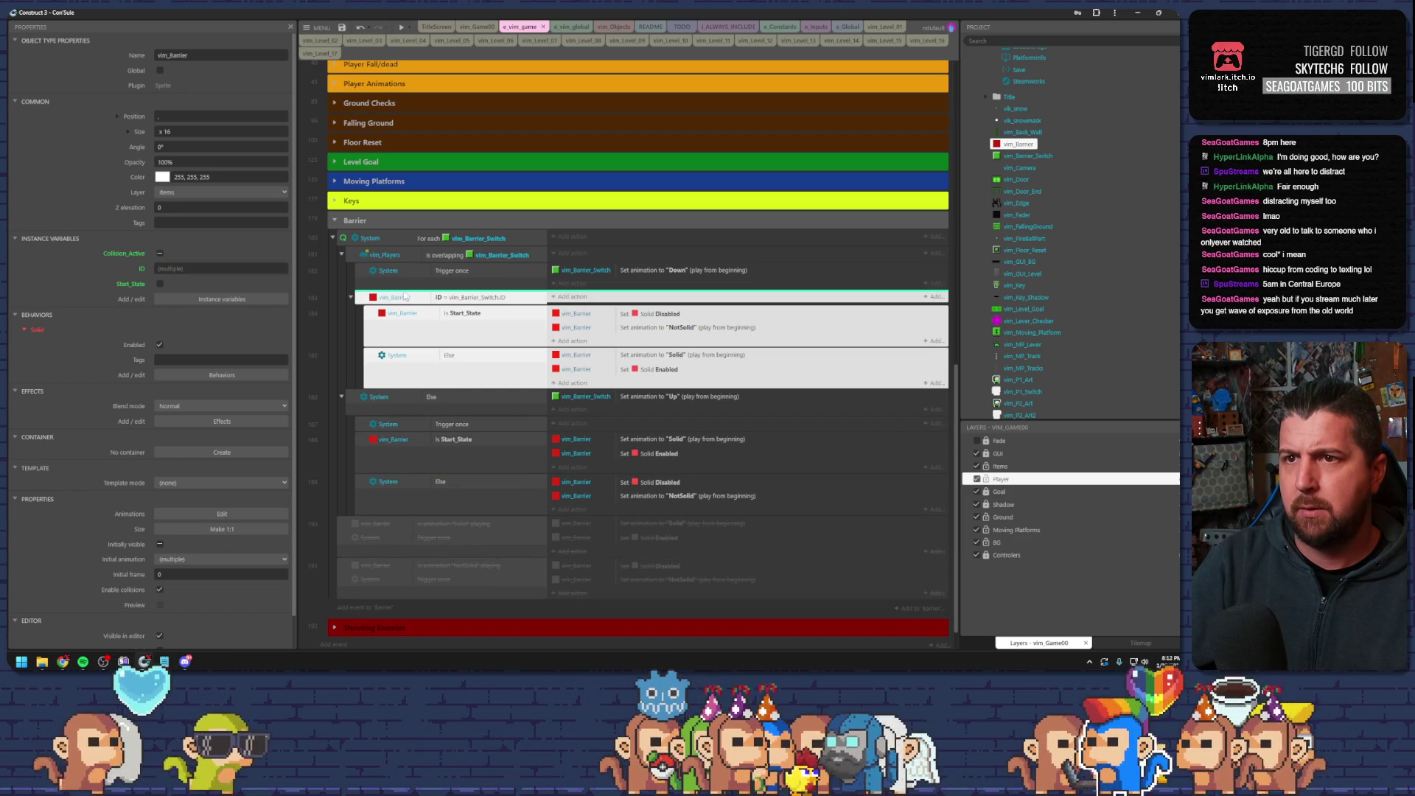
{"action": "left_click_drag", "start_coordinate": [440, 292], "coordinate": [441, 293]}
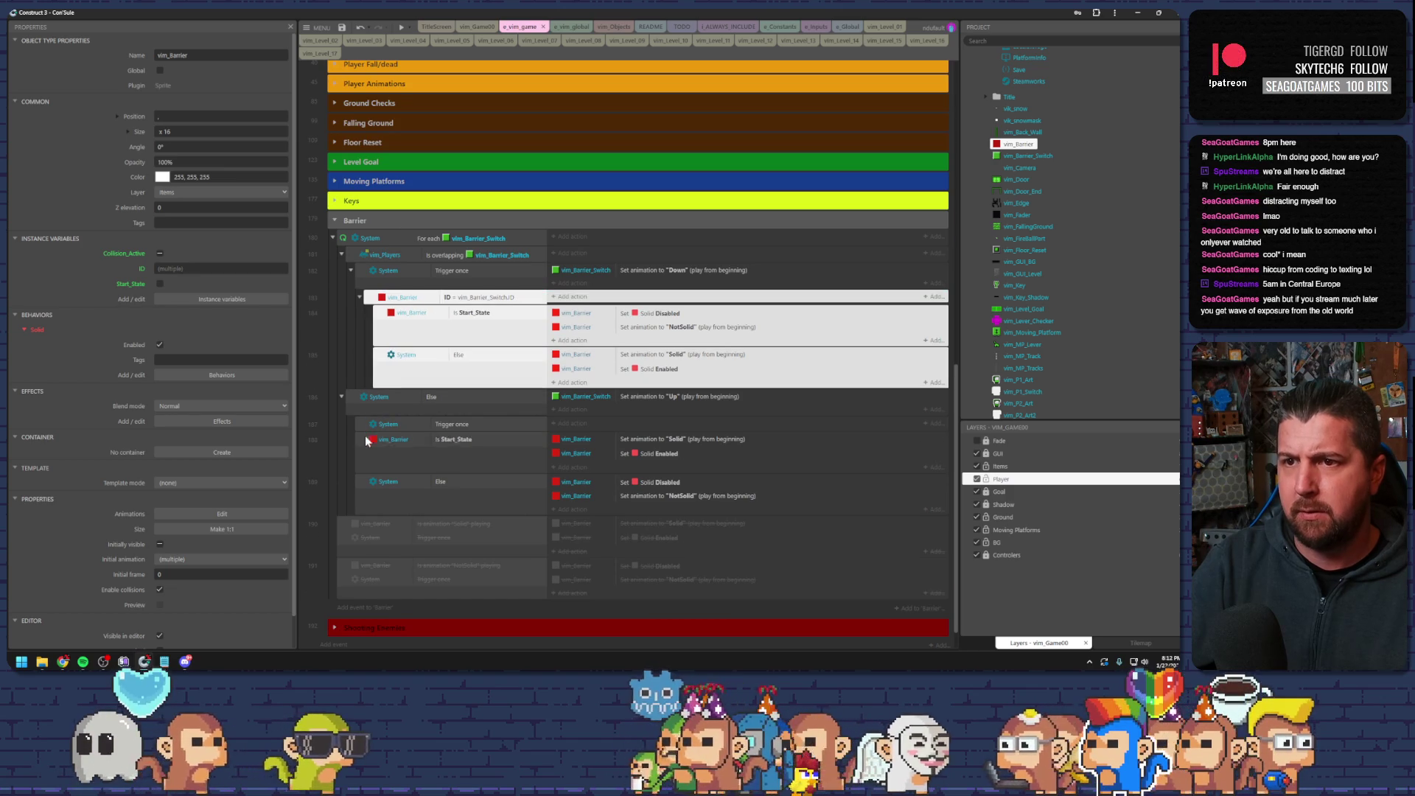
{"action": "left_click", "coordinate": [364, 441]}
{"action": "left_click_drag", "start_coordinate": [582, 396], "coordinate": [566, 429]}
{"action": "left_click", "coordinate": [399, 28]}
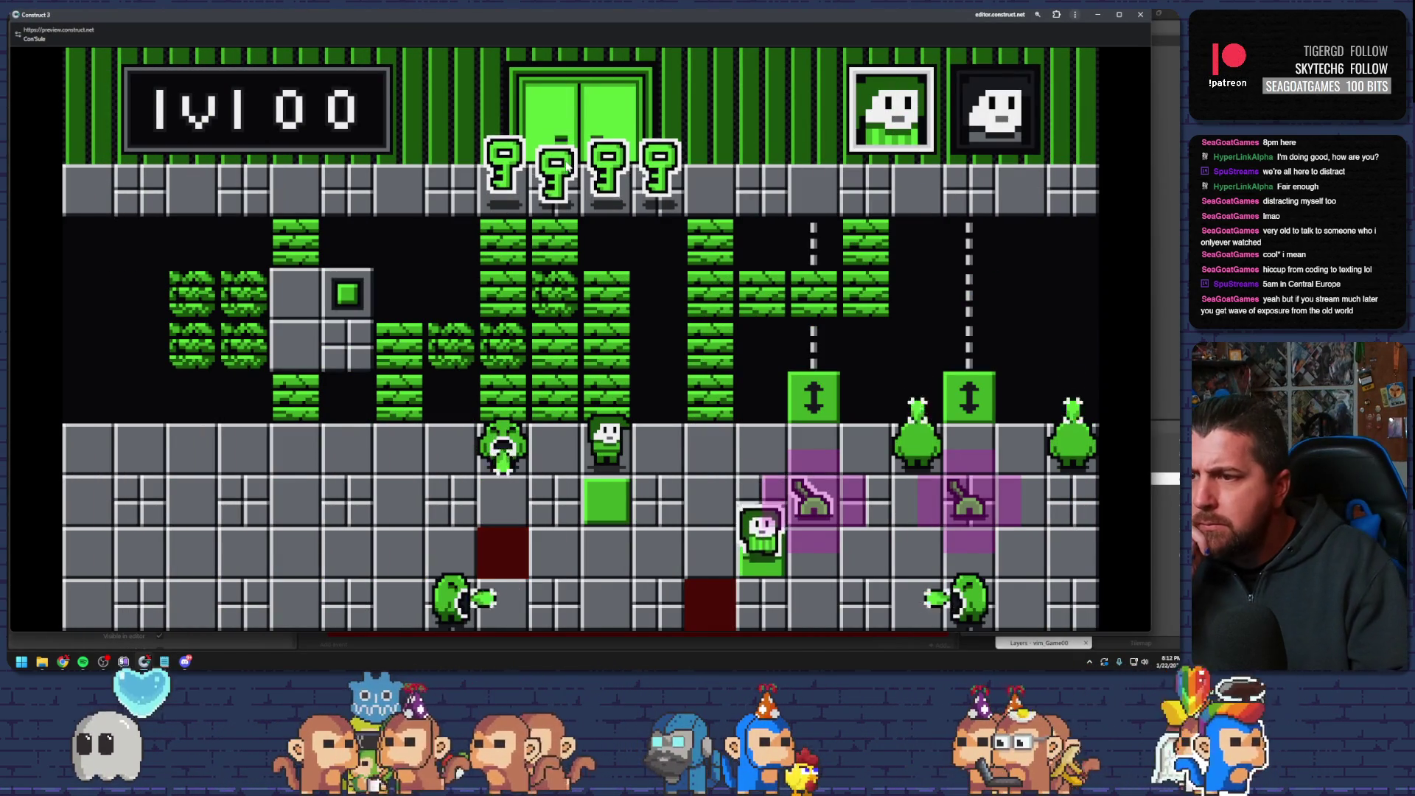
- Move the player left in the preview, close it, save the project, and show the vim_Game00 layout
{"action": "key", "text": "Left"}
{"action": "key", "text": "Left"}
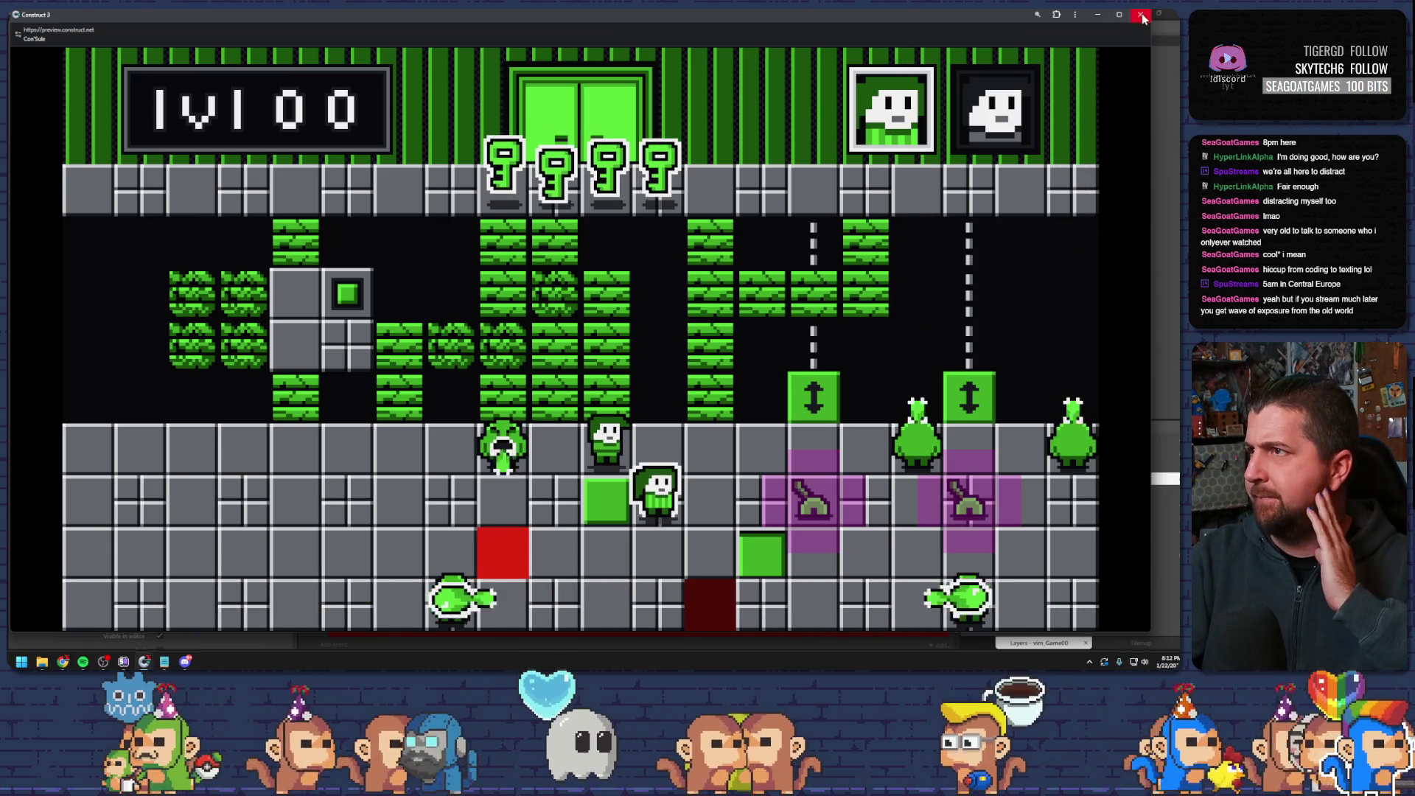
{"action": "left_click", "coordinate": [1139, 15]}
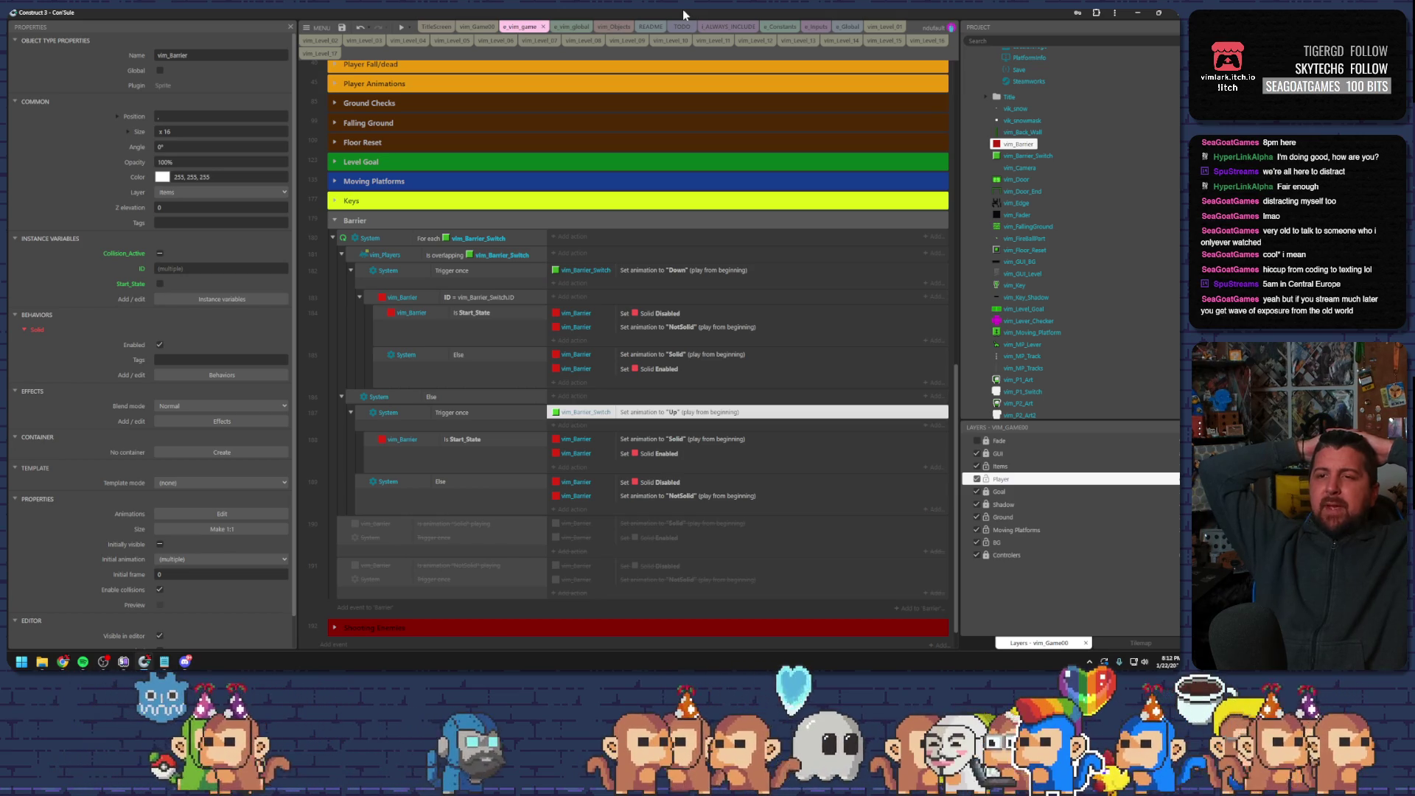
{"action": "key", "text": "ctrl+s"}
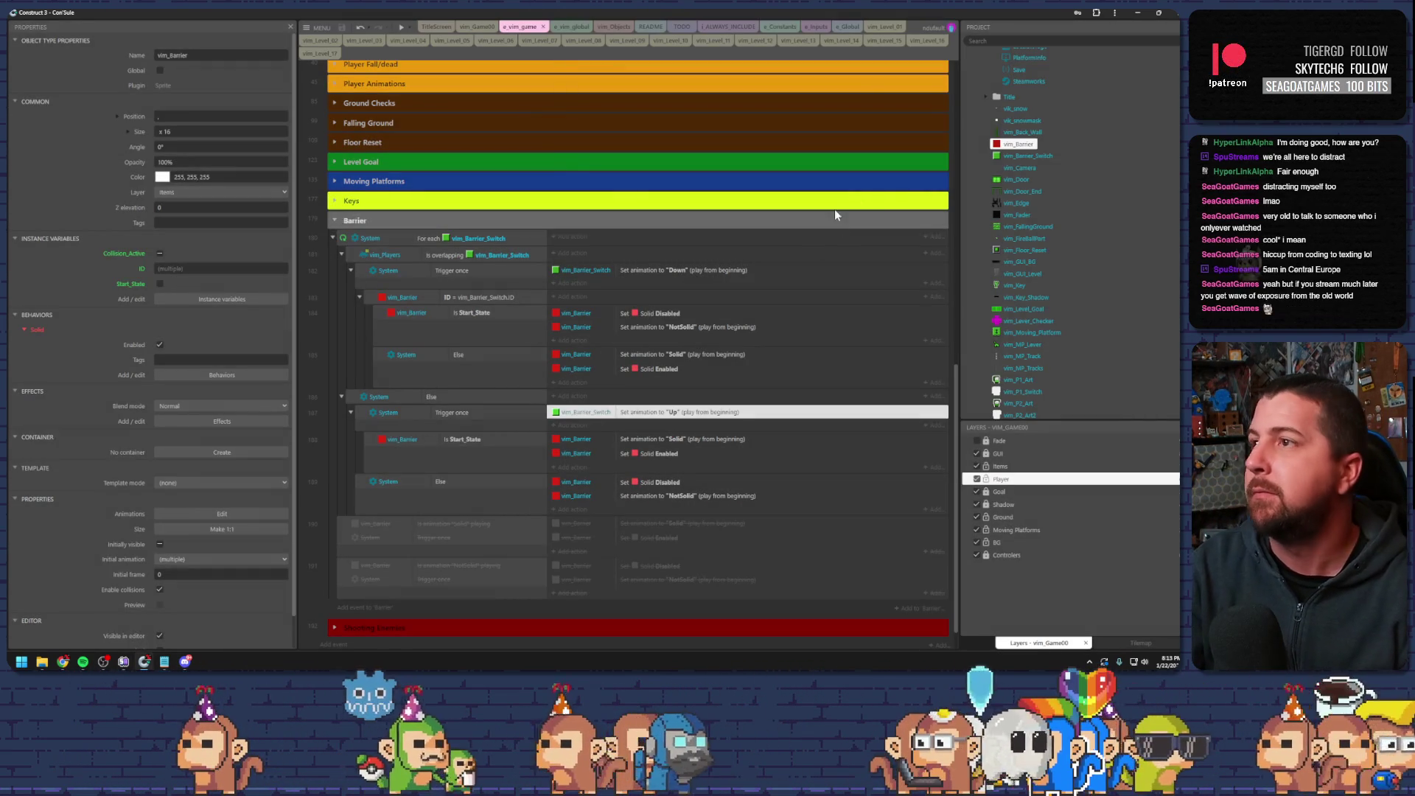
{"action": "left_click", "coordinate": [487, 27]}
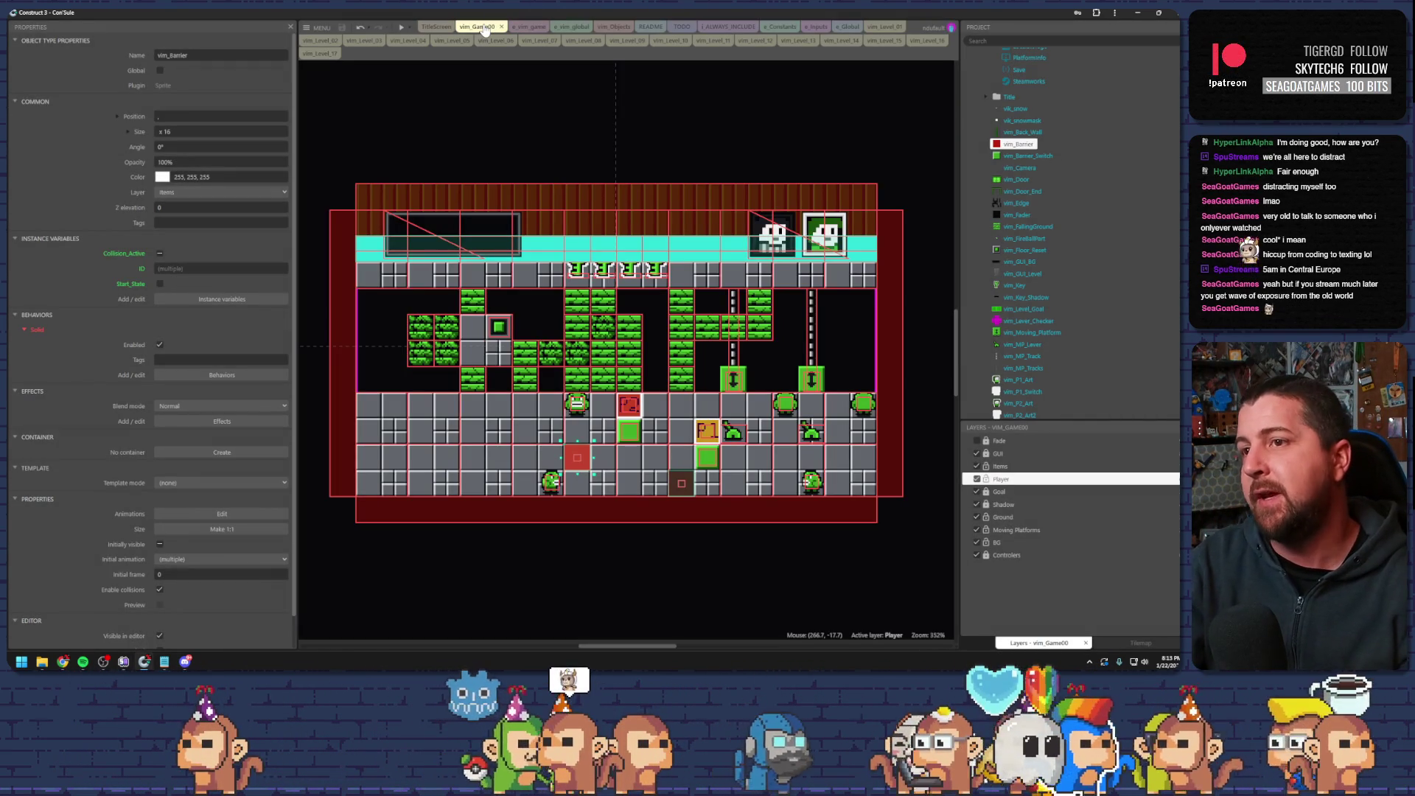